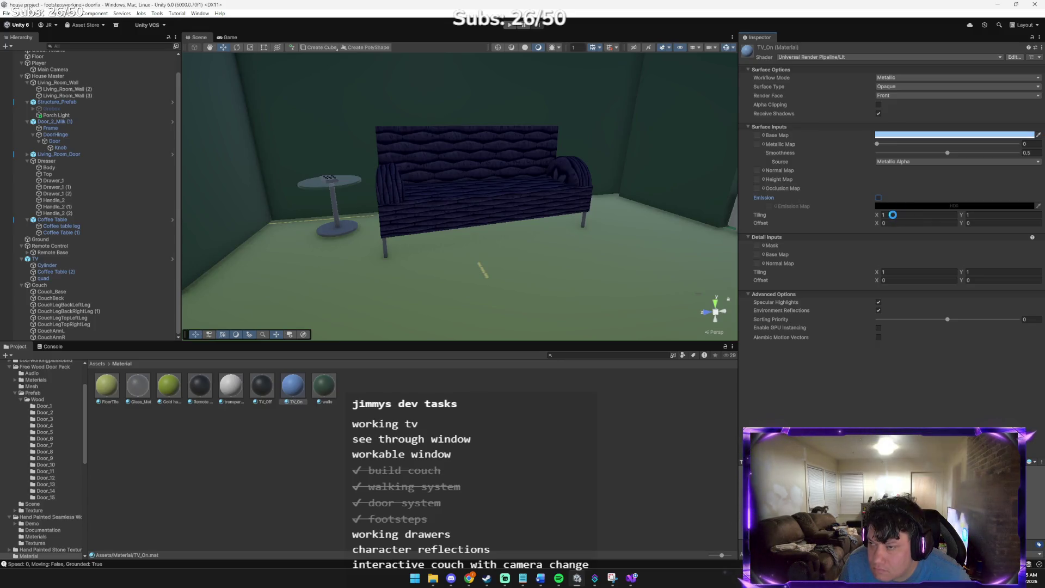
# - Set the TV_On emission colour to R 150, G 200, B 255, then switch to the Claude chat
pyautogui.click(914, 207)
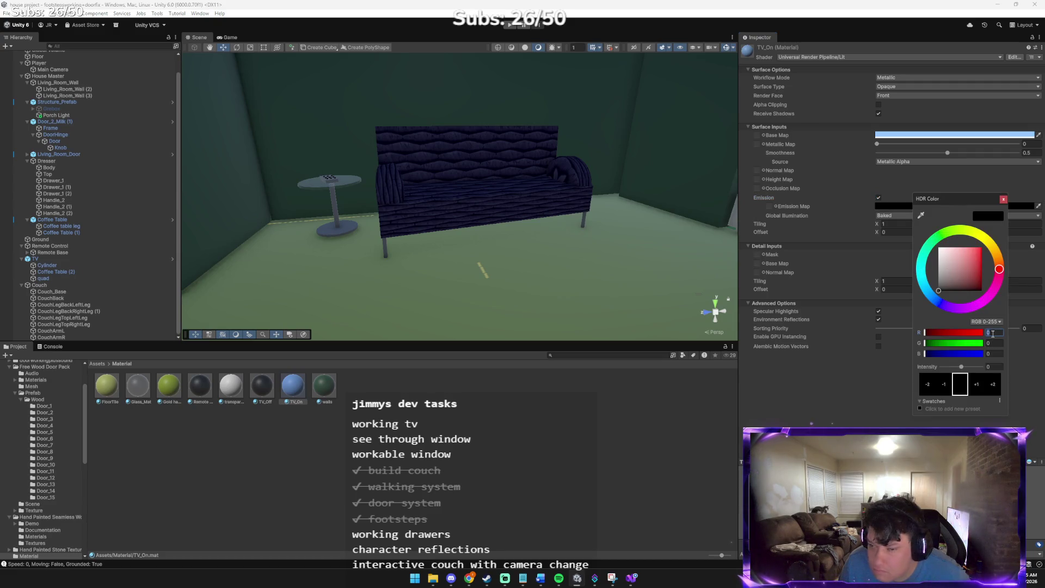
pyautogui.write('150')
pyautogui.press('Tab')
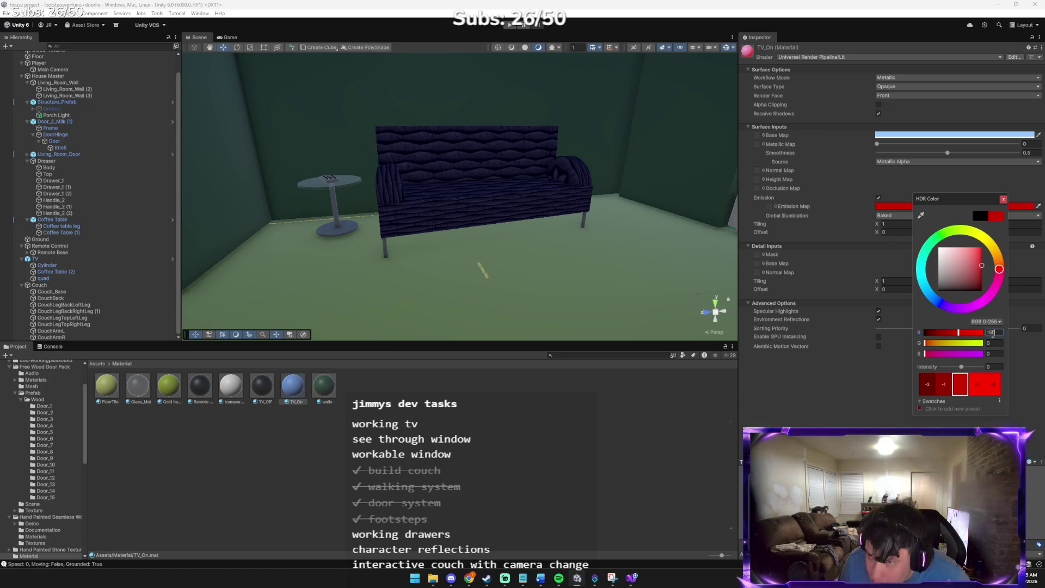
pyautogui.write('200')
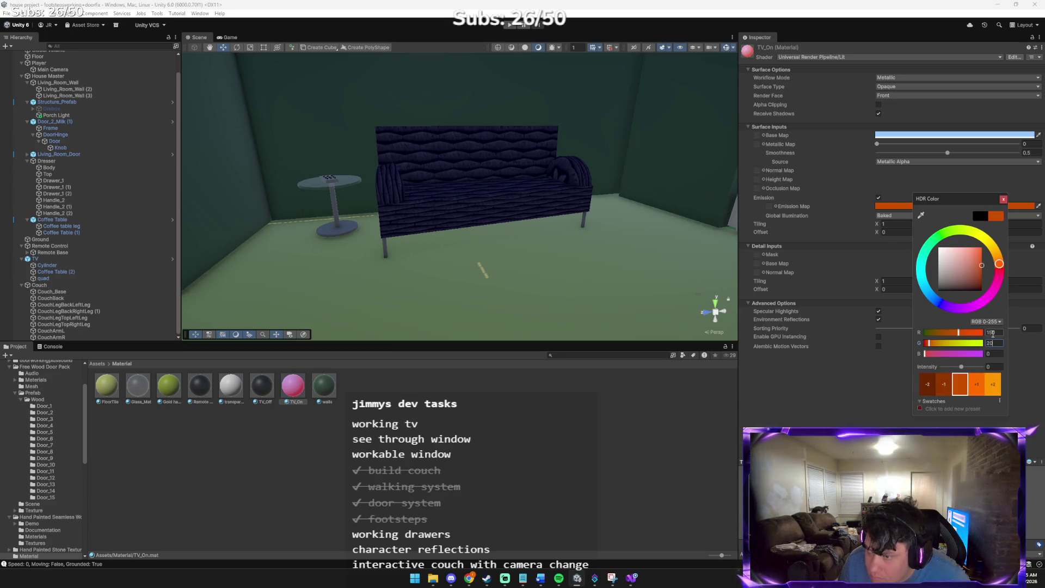
pyautogui.press('Tab')
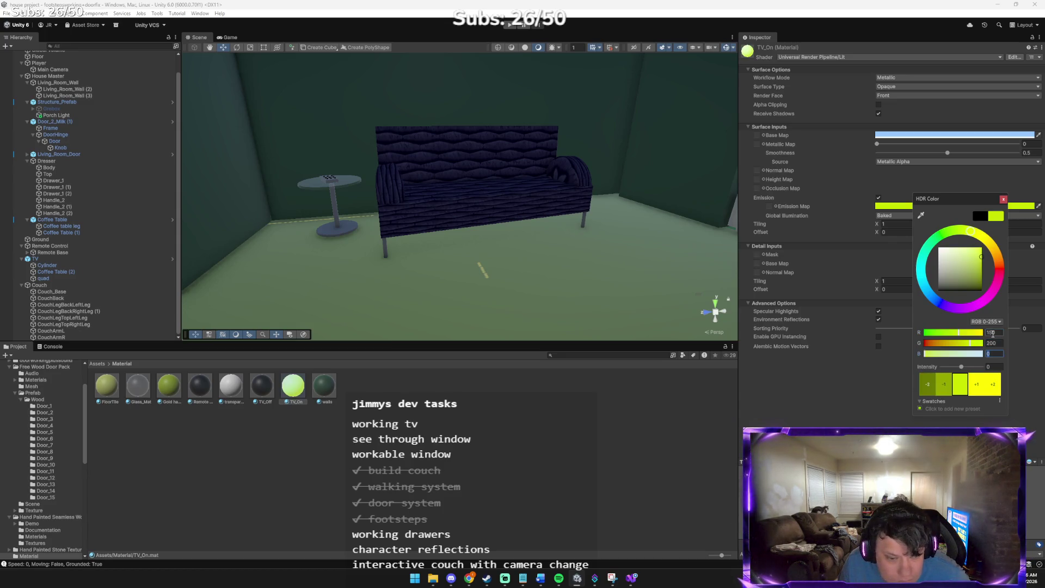
pyautogui.write('55')
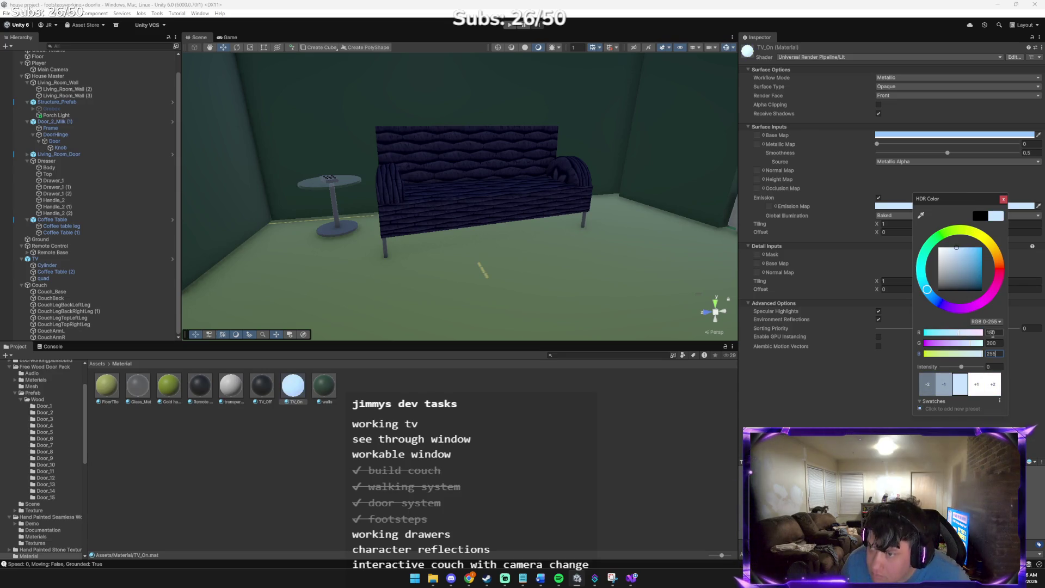
pyautogui.click(1002, 199)
pyautogui.hotkey('alt', 'Tab')
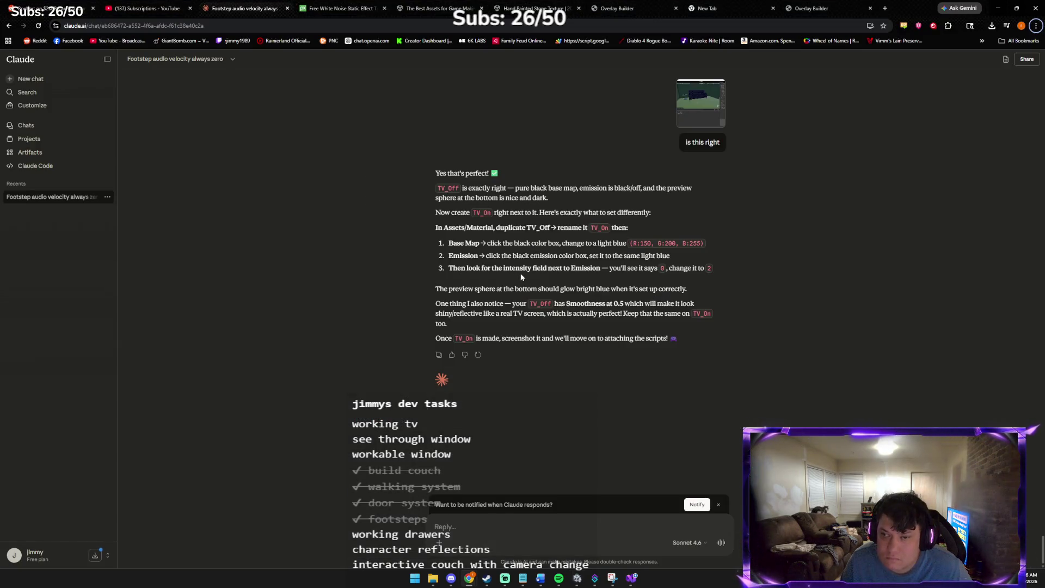
# - Bring the Claude chat forward, then minimize Chrome to return to Unity
pyautogui.hotkey('alt', 'Tab')
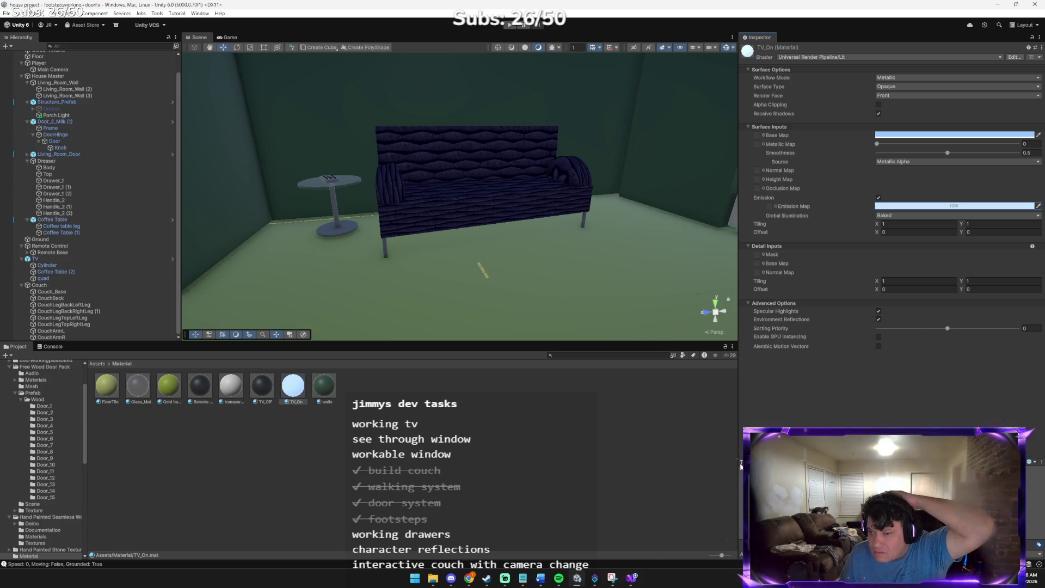
pyautogui.moveTo(467, 582)
pyautogui.click(433, 525)
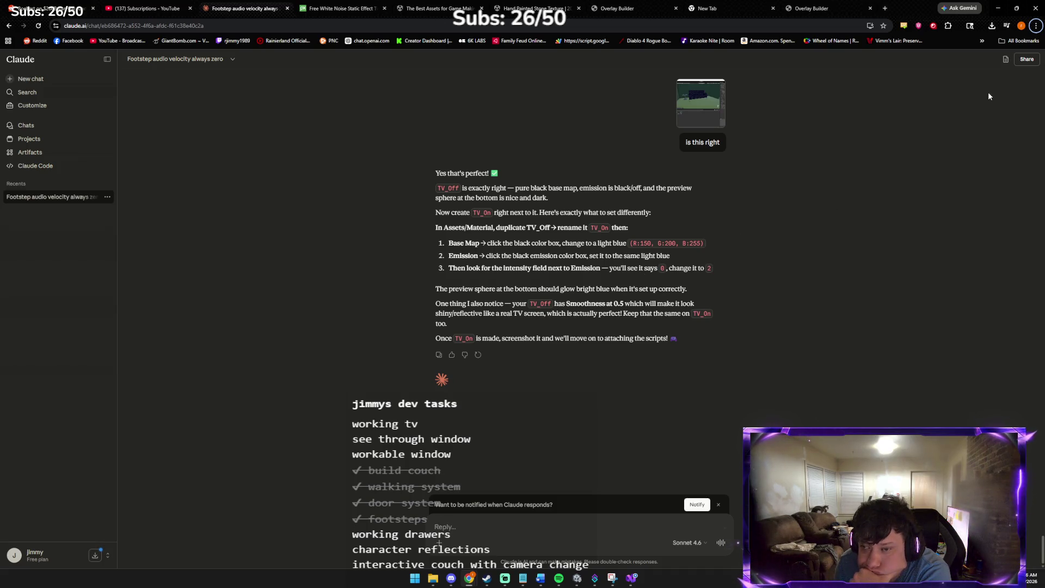
pyautogui.click(998, 8)
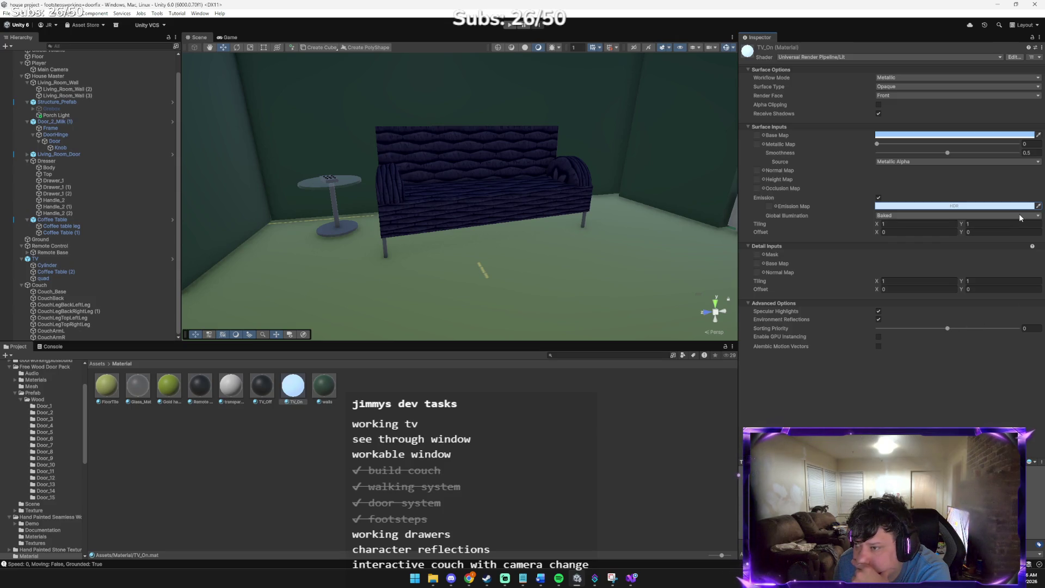
# - Reset the emission colour and enter R 150, G 200, B 255, checking the Claude instructions
pyautogui.click(1038, 206)
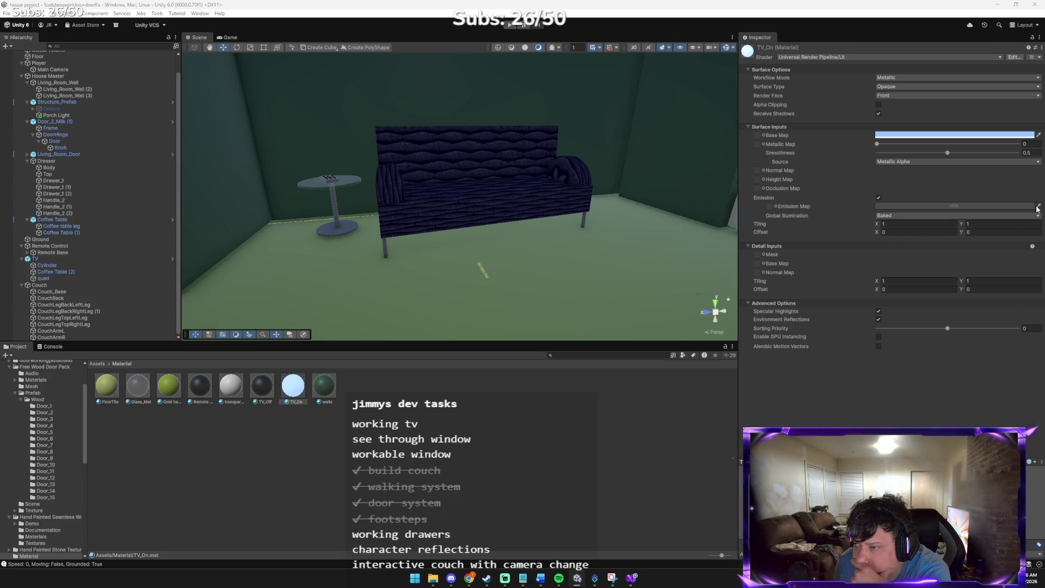
pyautogui.click(995, 204)
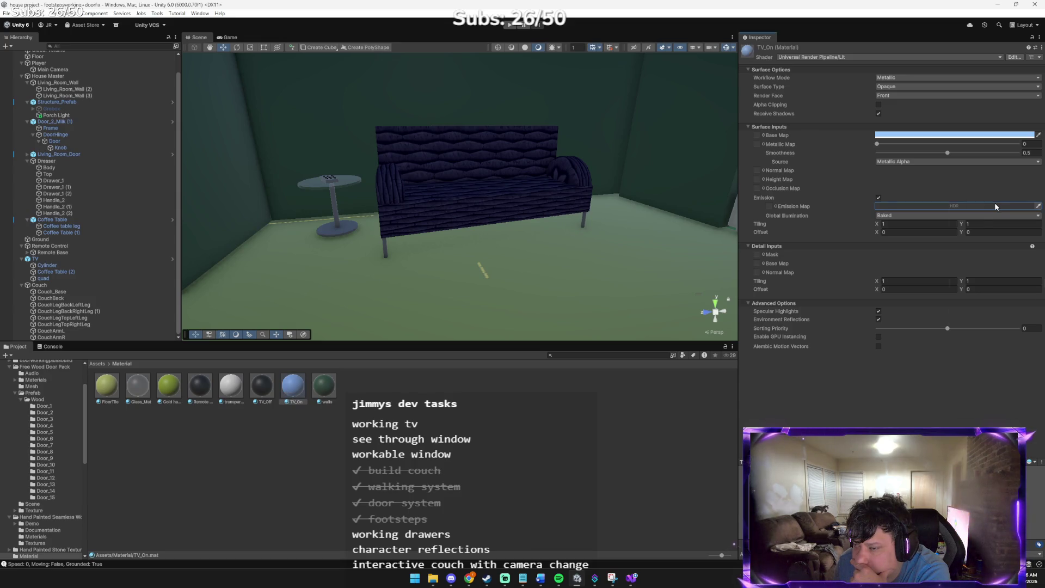
pyautogui.click(995, 206)
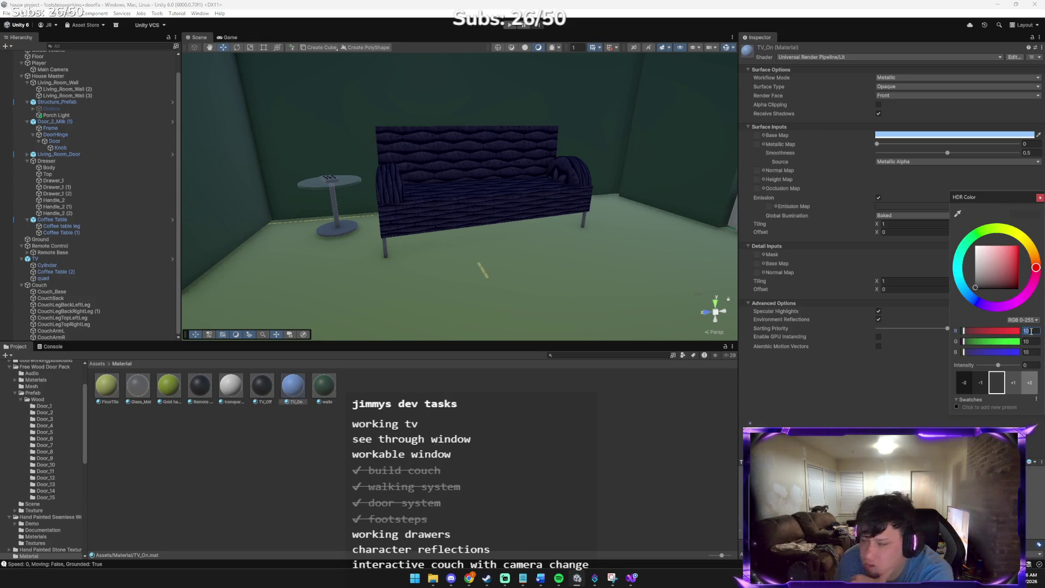
pyautogui.press('BackSpace')
pyautogui.write('50')
pyautogui.press('Tab')
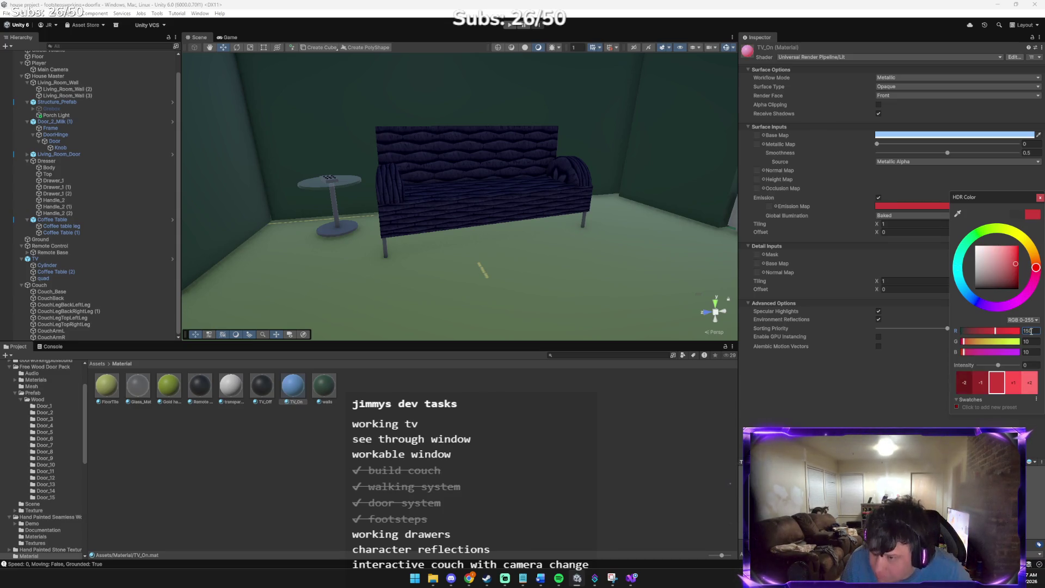
pyautogui.write('200')
pyautogui.press('Tab')
pyautogui.write('255')
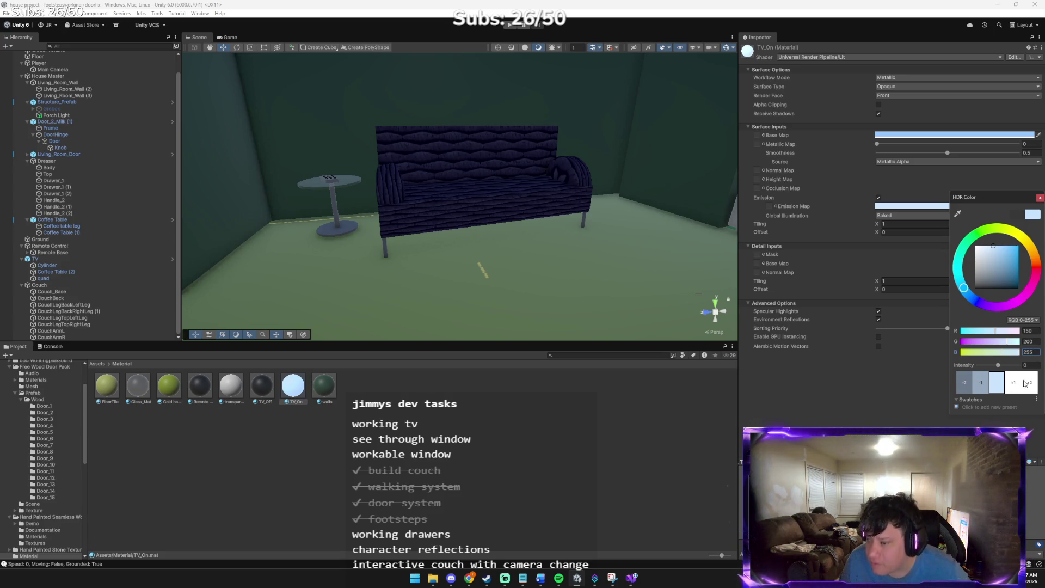
pyautogui.hotkey('alt', 'Tab')
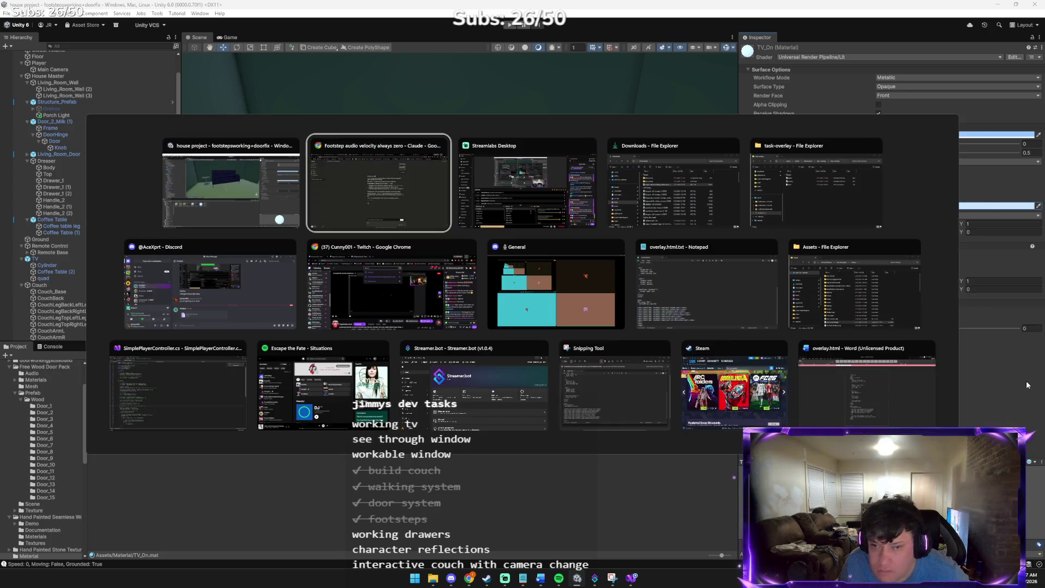
pyautogui.hotkey('alt', 'Tab')
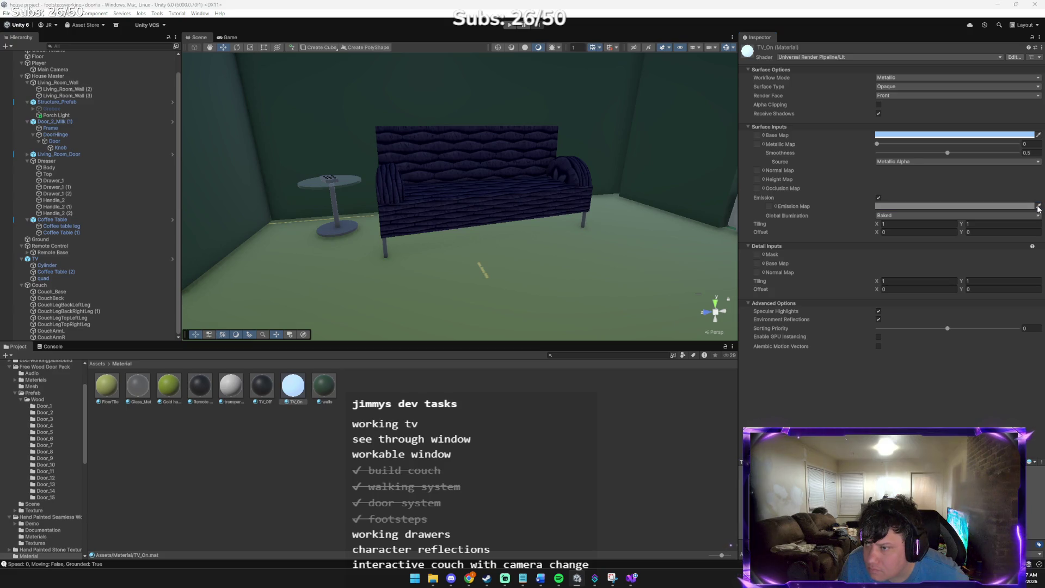
# - Re-enter emission R 150, G 200, B 255 and set the HDR intensity to 2
pyautogui.click(1020, 207)
pyautogui.click(1030, 332)
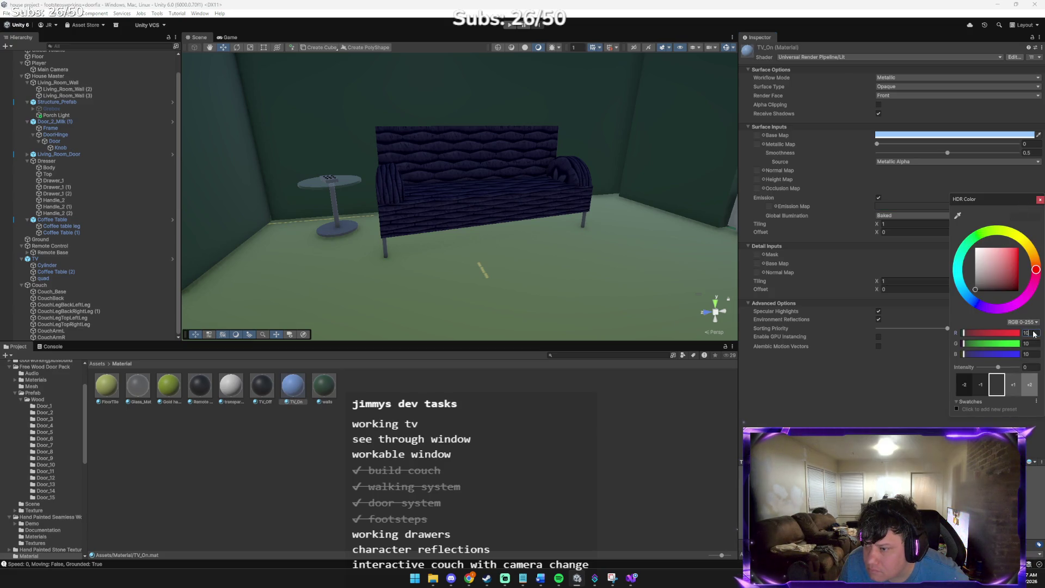
pyautogui.write('150')
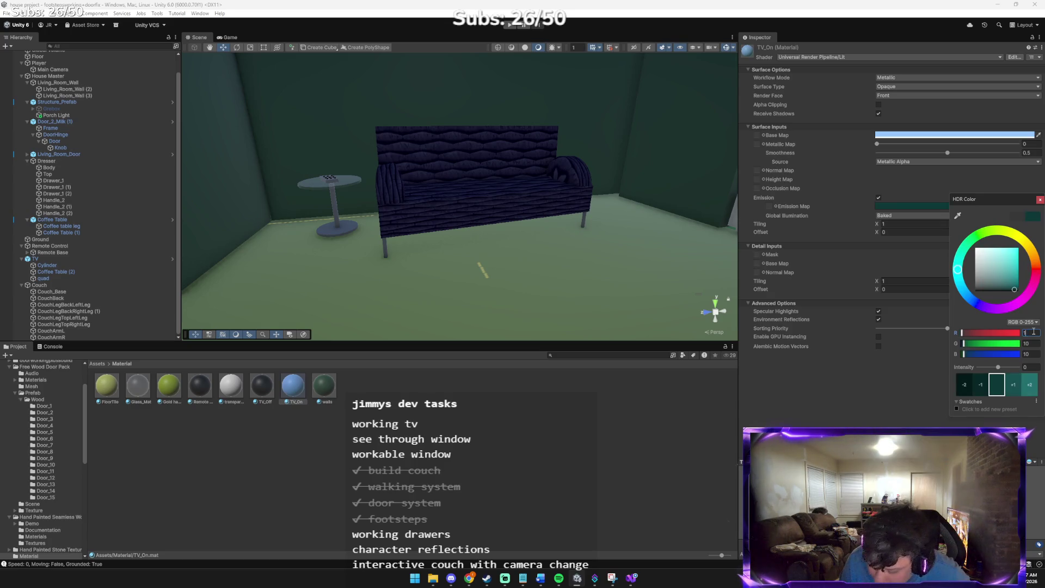
pyautogui.press('Tab')
pyautogui.write('200')
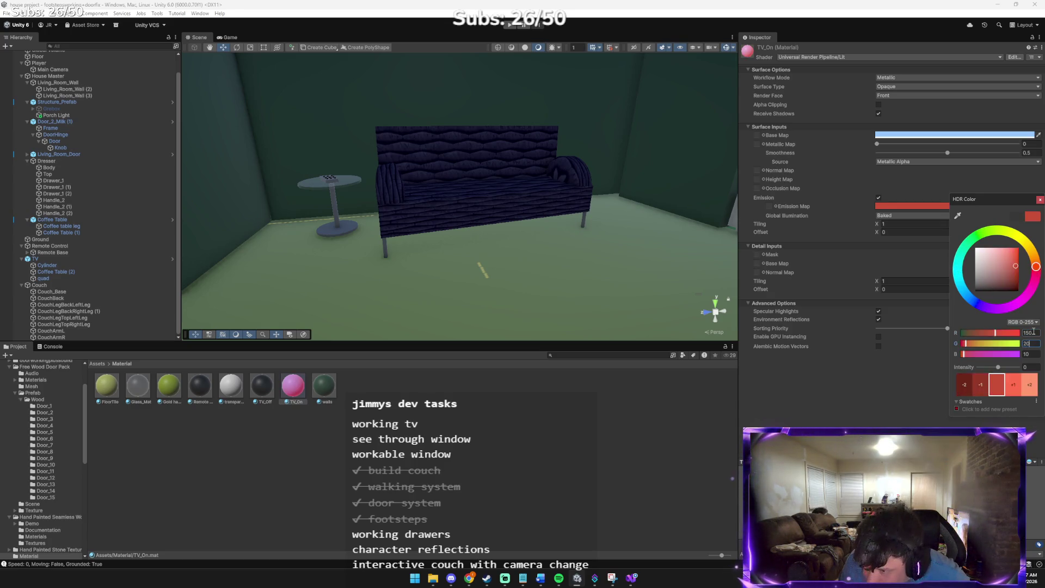
pyautogui.press('Tab')
pyautogui.write('55')
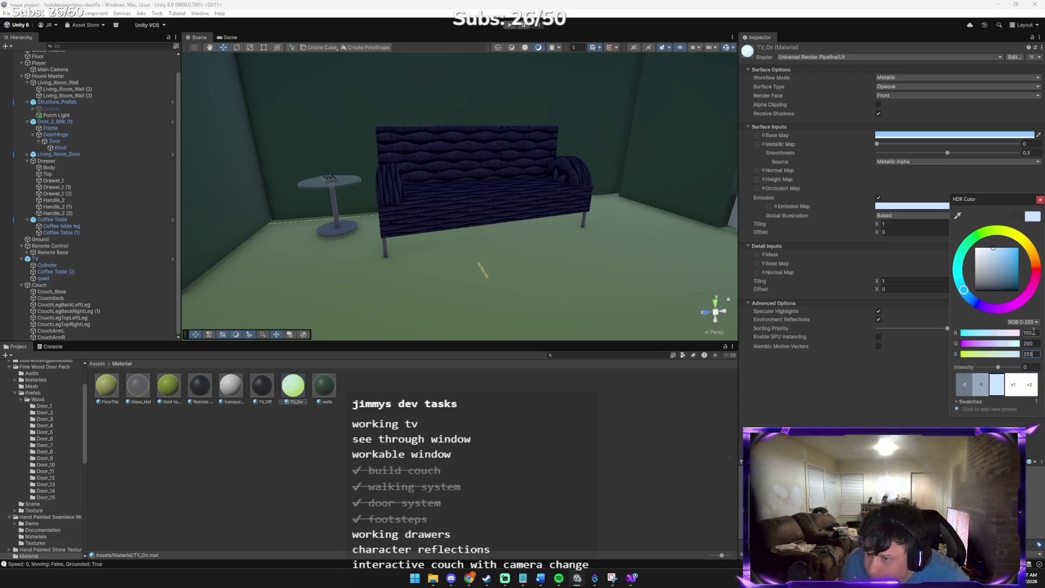
pyautogui.click(1029, 386)
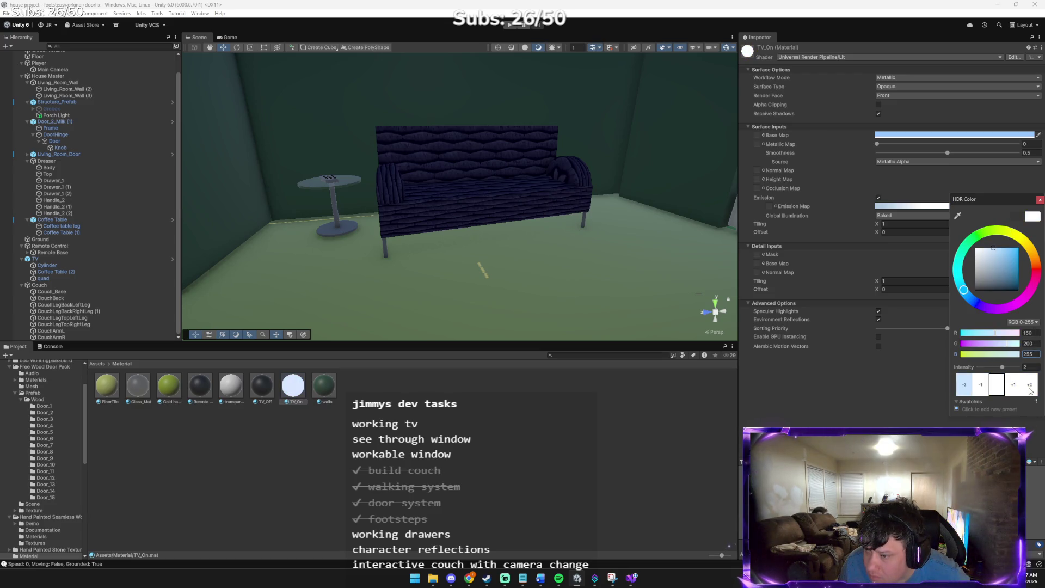
pyautogui.click(1026, 367)
pyautogui.write('8')
pyautogui.press('BackSpace')
pyautogui.write('2')
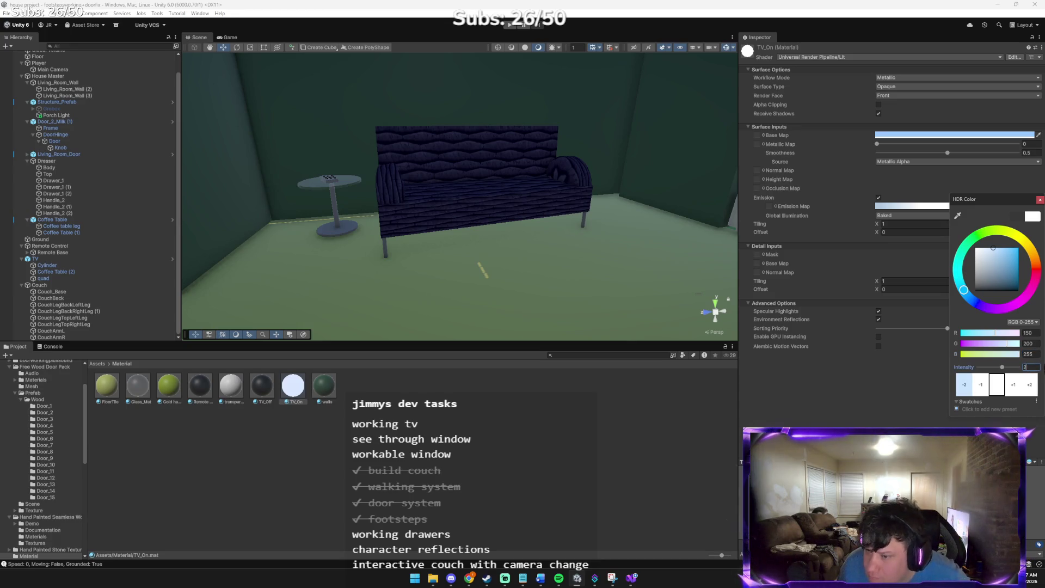
pyautogui.click(1040, 199)
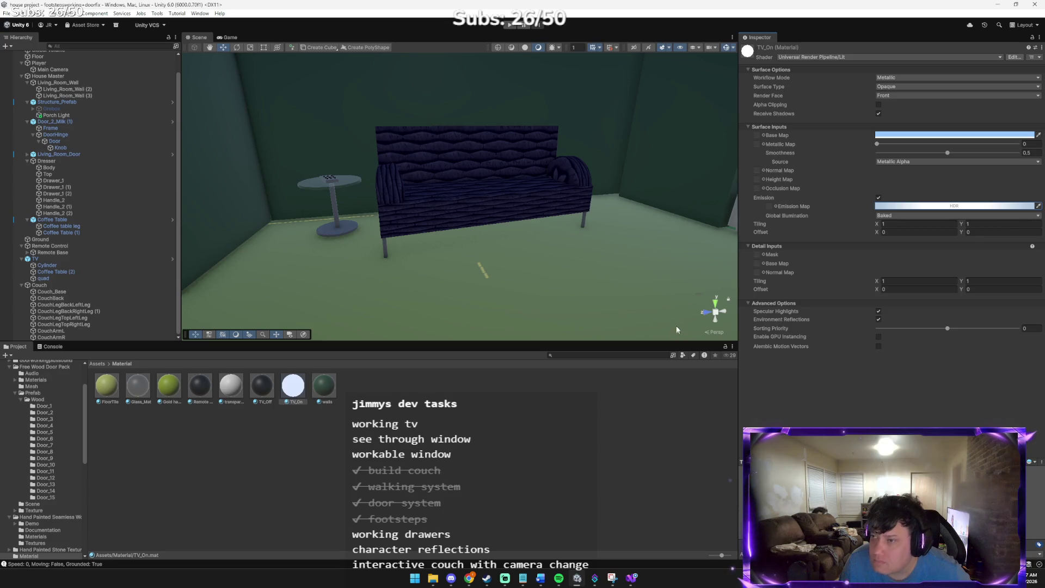
# - Orbit the Unity Scene view onto the TV on the dresser, then return to Claude
pyautogui.hotkey('alt', 'Tab')
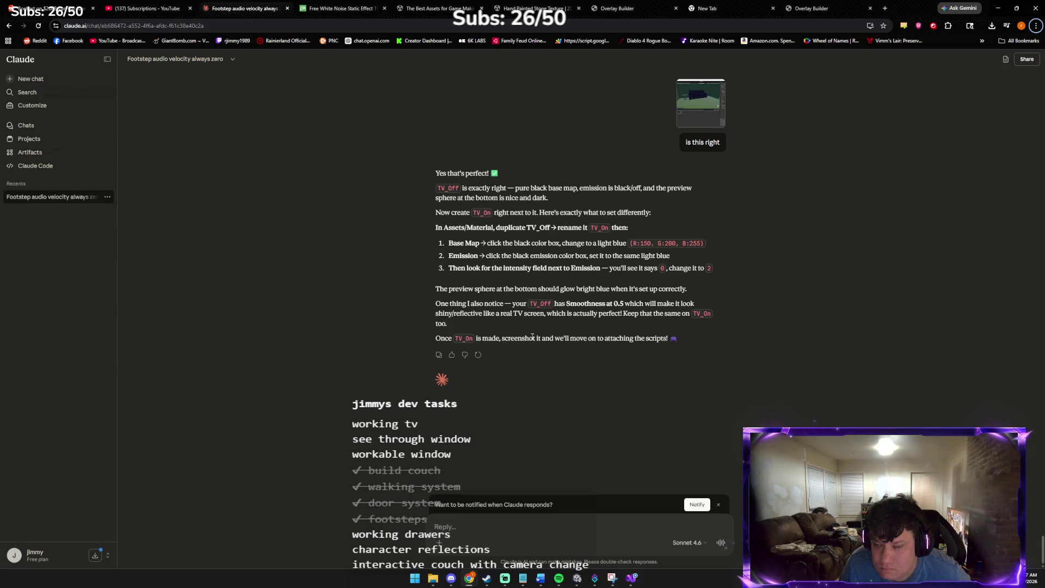
pyautogui.press('super+Tab')
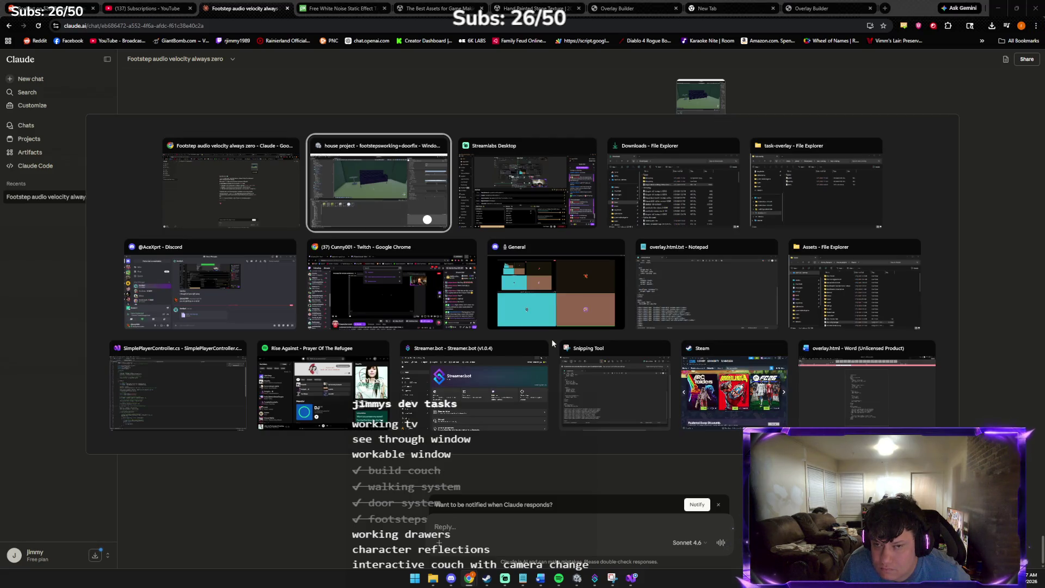
pyautogui.click(551, 339)
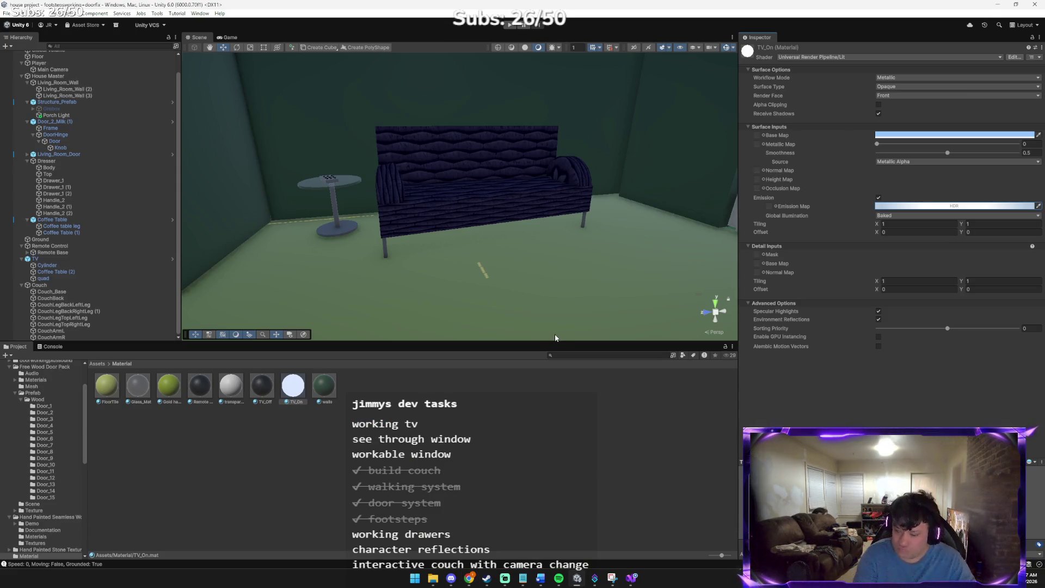
pyautogui.moveTo(550, 333)
pyautogui.mouseDown()
pyautogui.moveTo(818, 286)
pyautogui.moveTo(822, 245)
pyautogui.mouseUp()
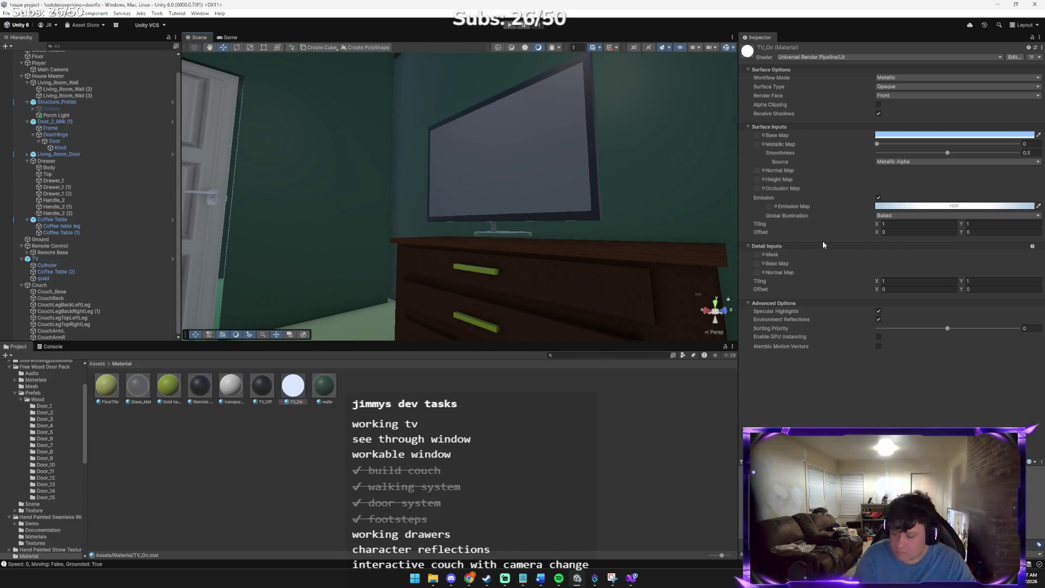
pyautogui.press('super+Tab')
pyautogui.click(703, 266)
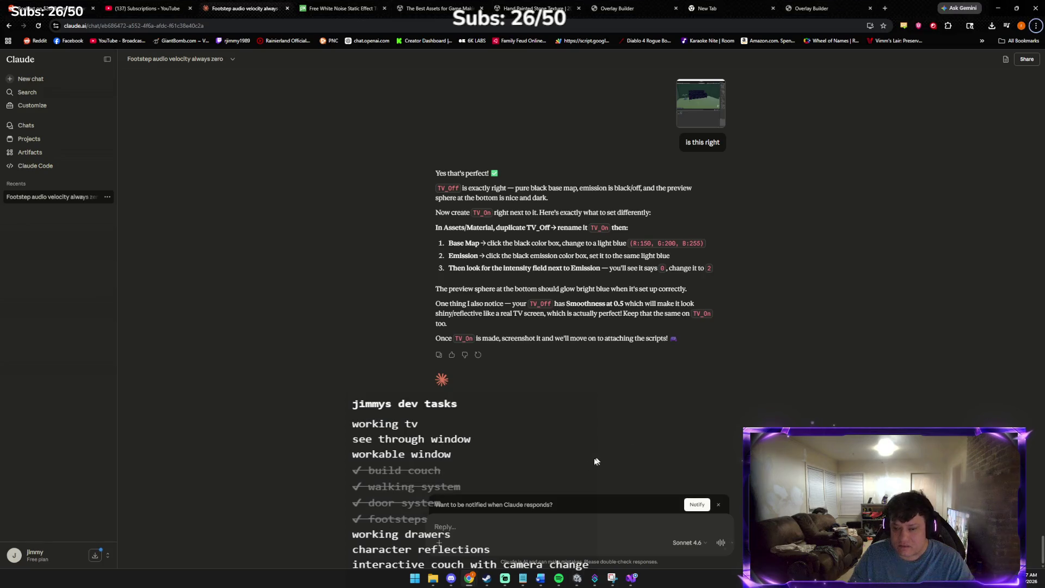
# - Send Claude a pasted screenshot of the TV scene, then return to Unity
pyautogui.hotkey('ctrl', 'v')
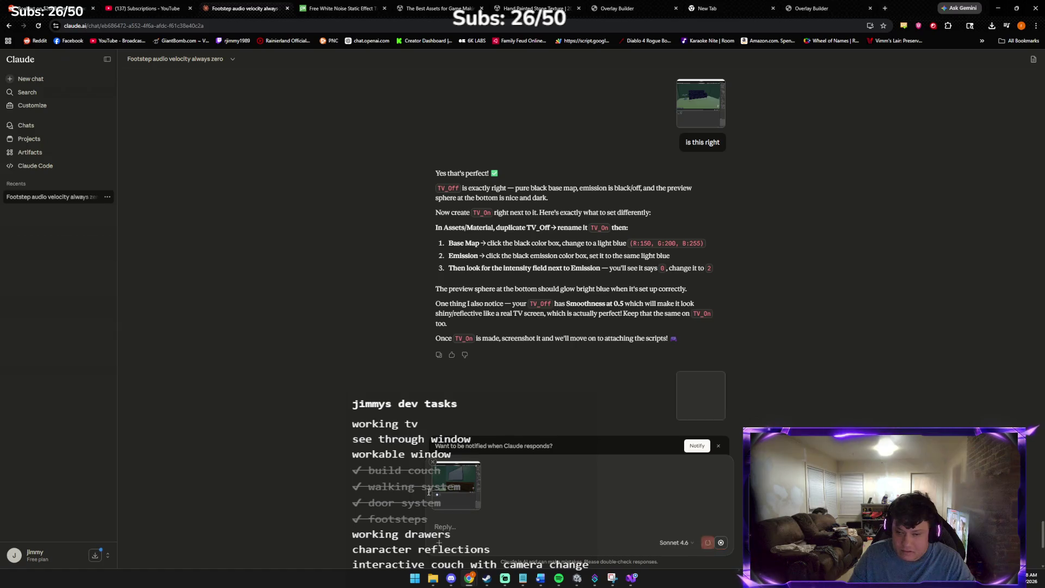
pyautogui.press('Return')
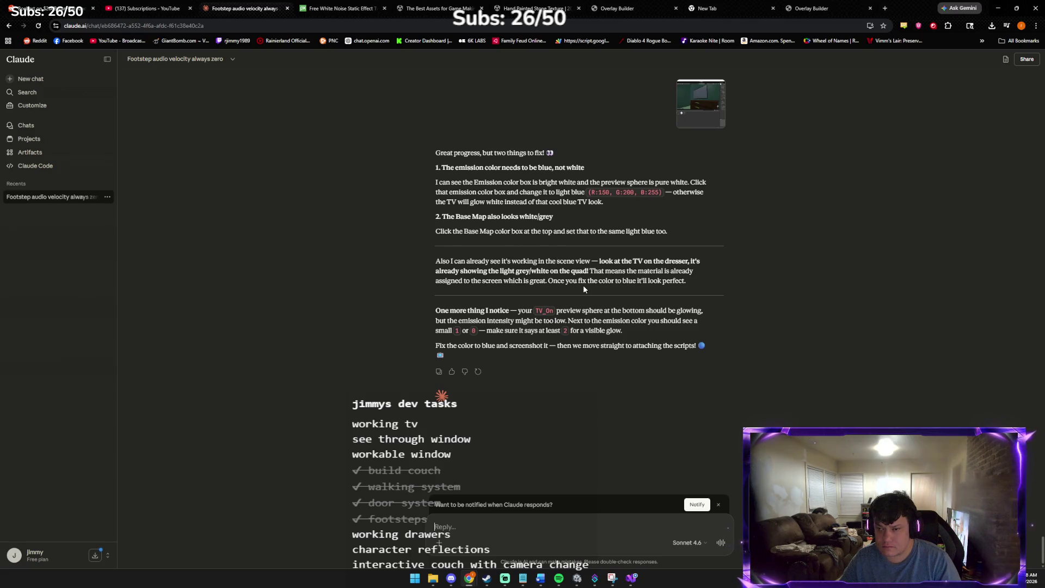
pyautogui.click(577, 579)
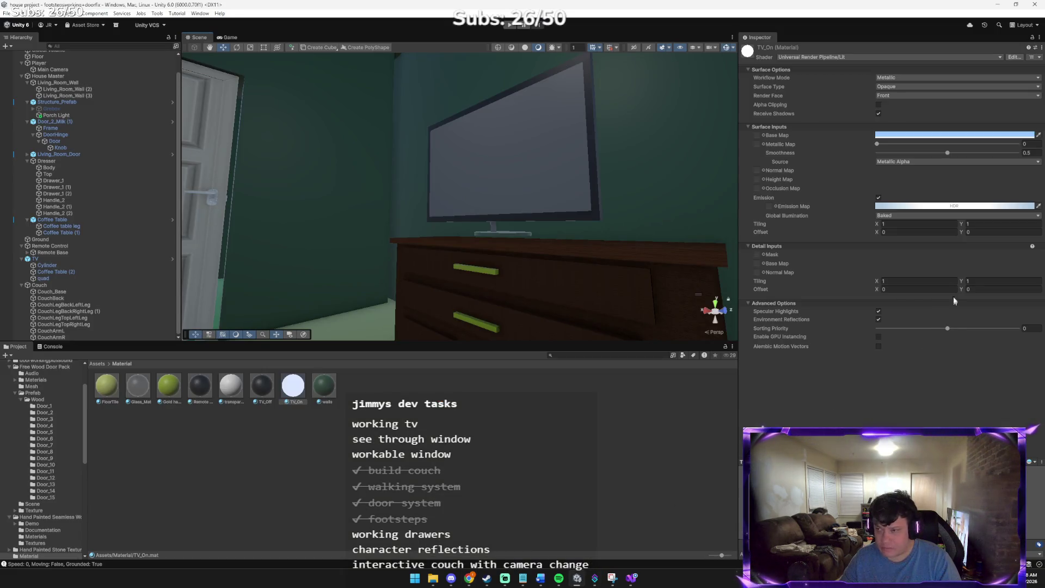
# - Enter emission colour R 150, G 200, B 255 in the HDR Color picker
pyautogui.click(981, 210)
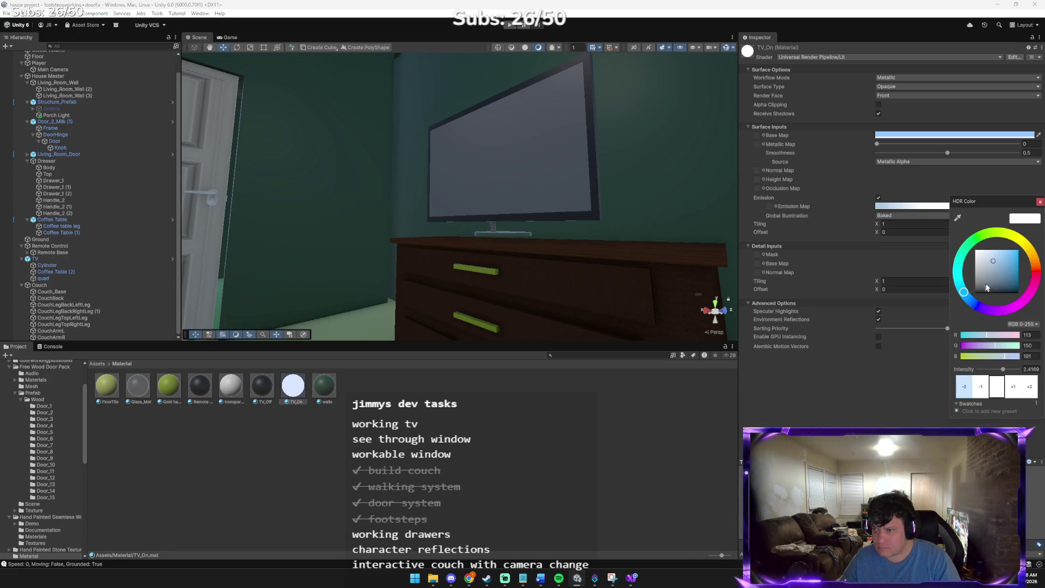
pyautogui.click(1027, 335)
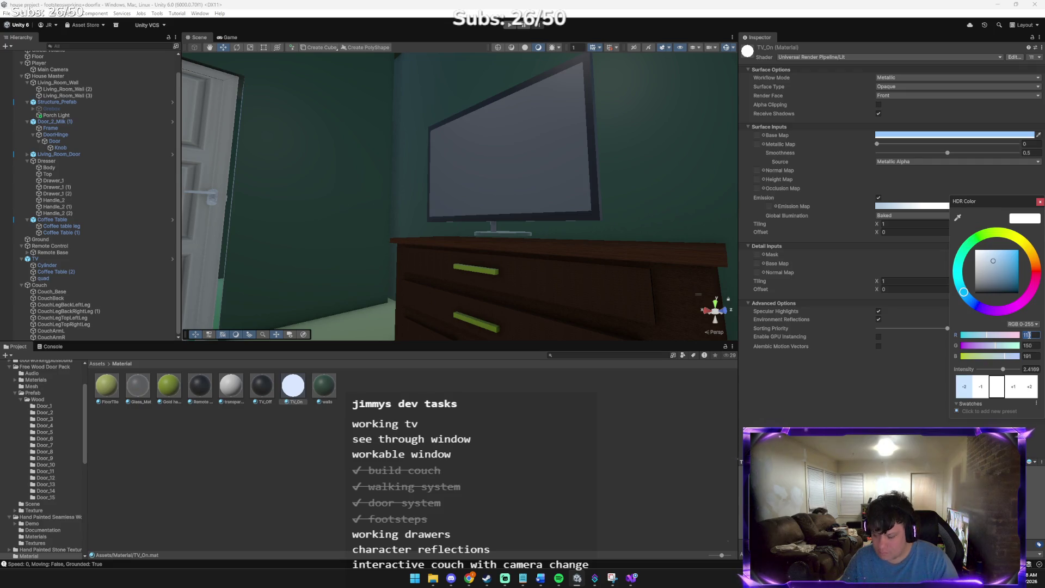
pyautogui.write('150')
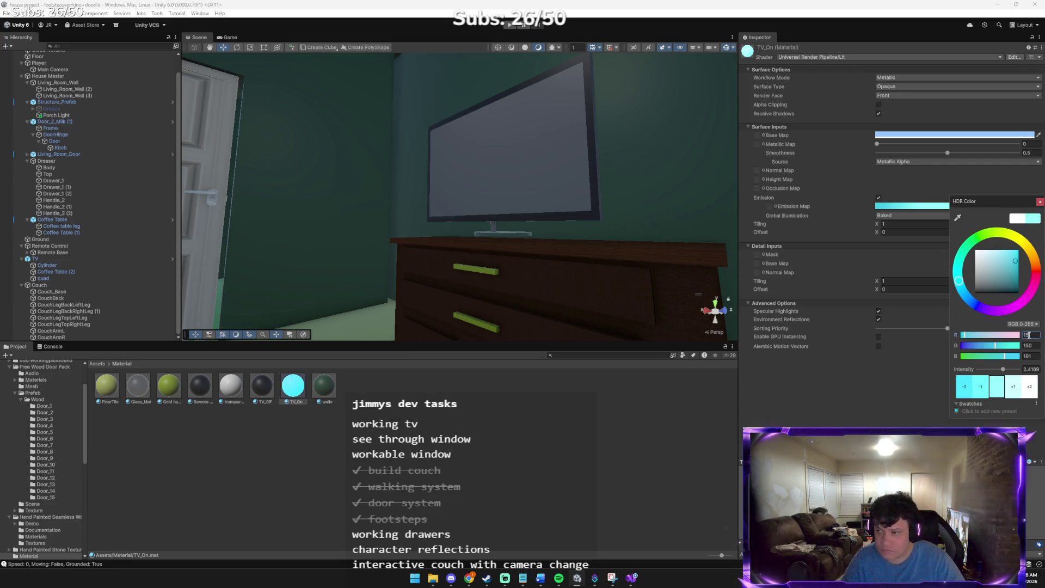
pyautogui.press('Tab')
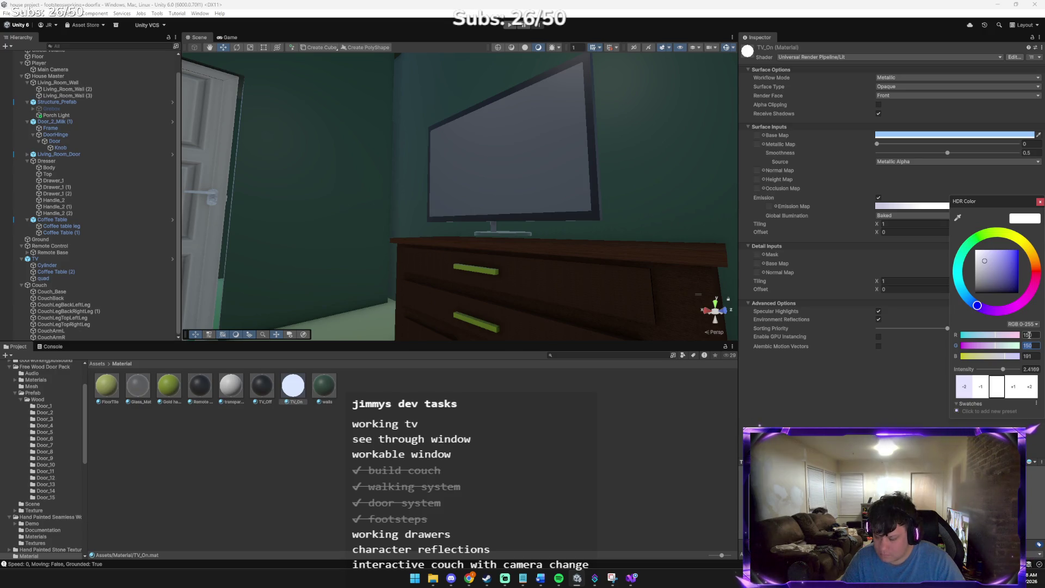
pyautogui.write('255')
pyautogui.press('Tab')
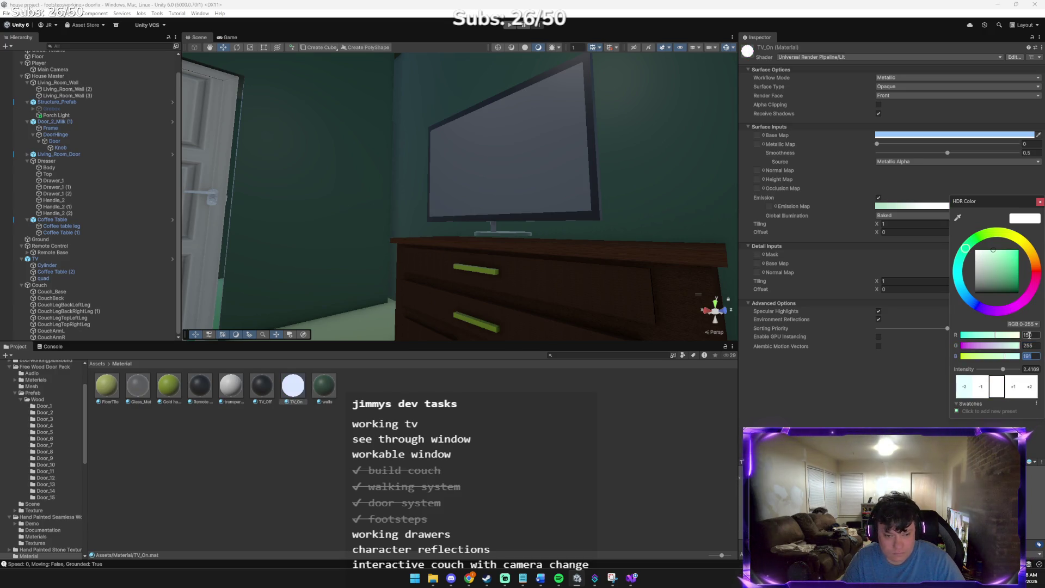
pyautogui.write('2')
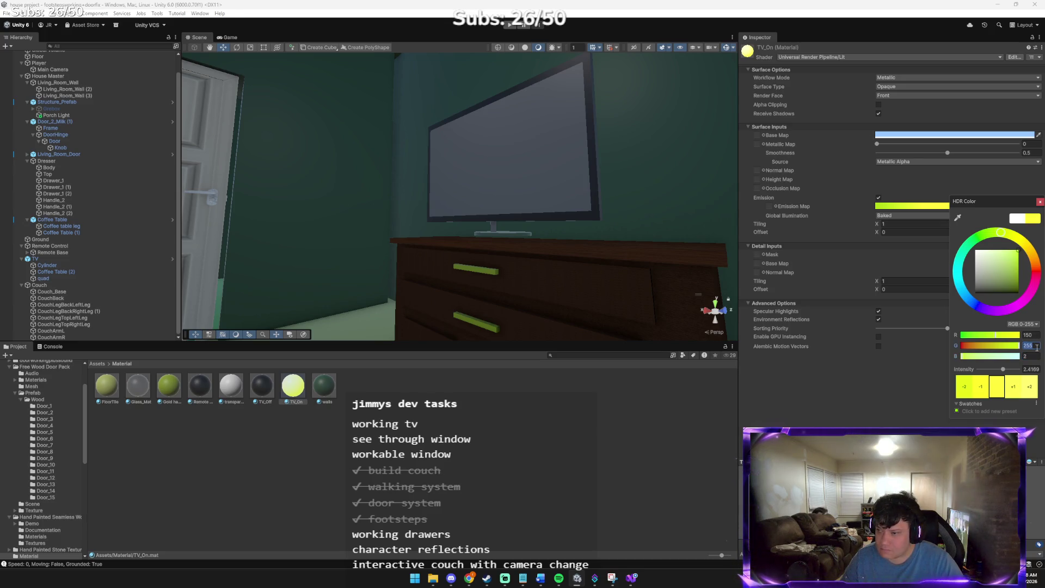
pyautogui.write('200')
pyautogui.press('Tab')
pyautogui.write('55')
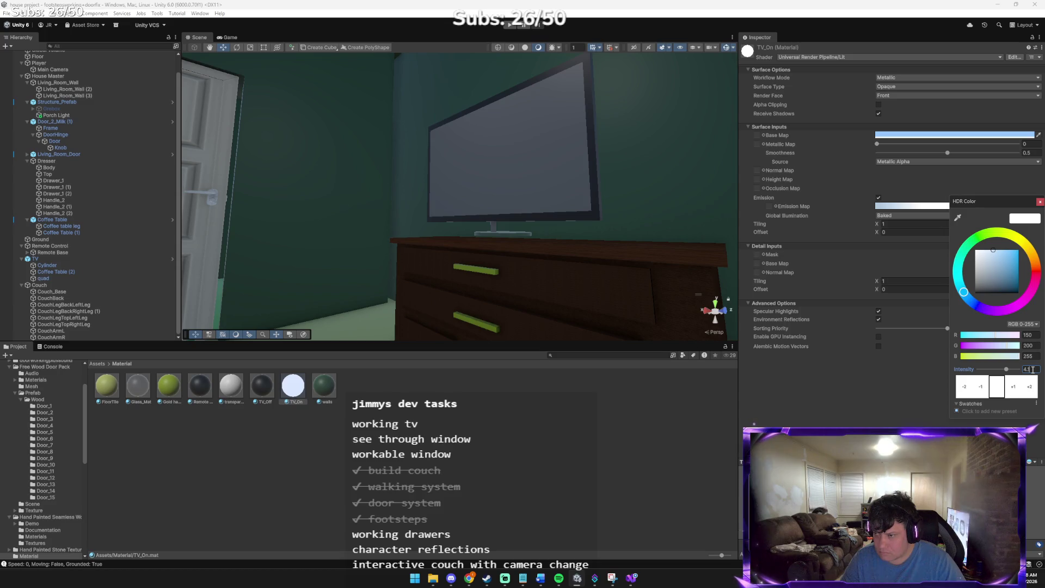
# - Adjust the emission intensity, close the picker, and switch to Claude
pyautogui.press('BackSpace')
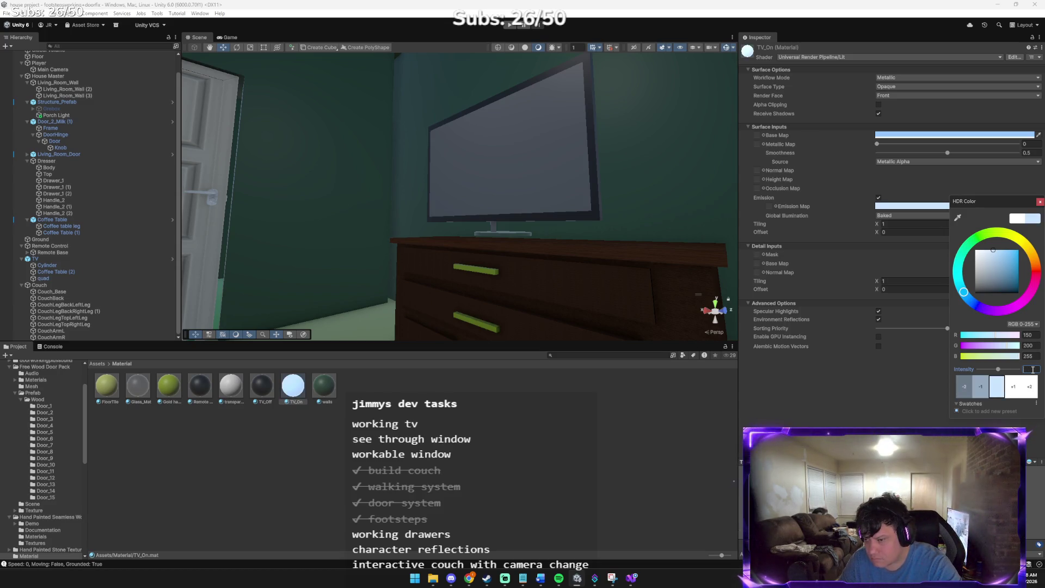
pyautogui.write('1')
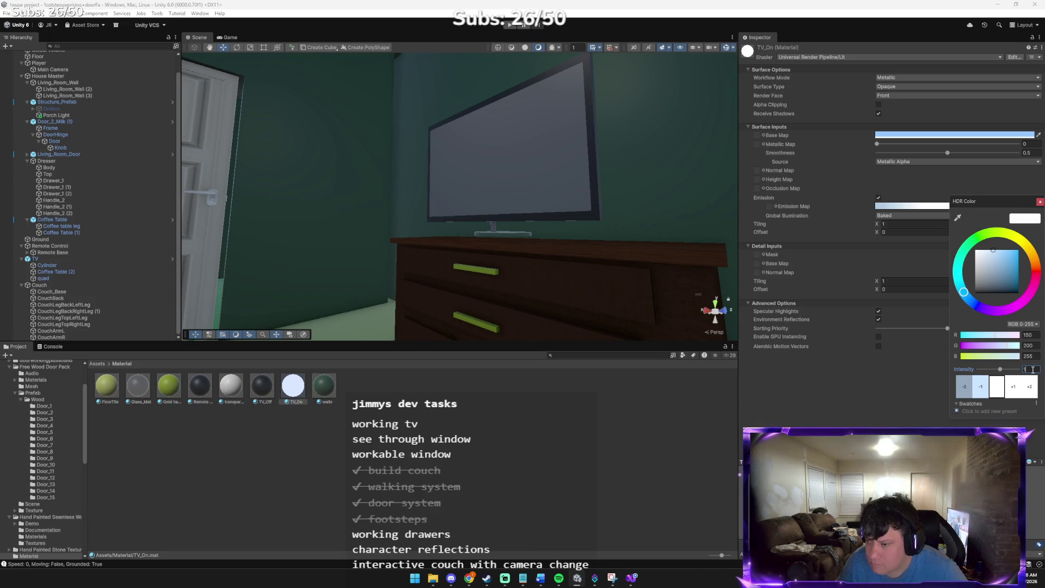
pyautogui.press('BackSpace')
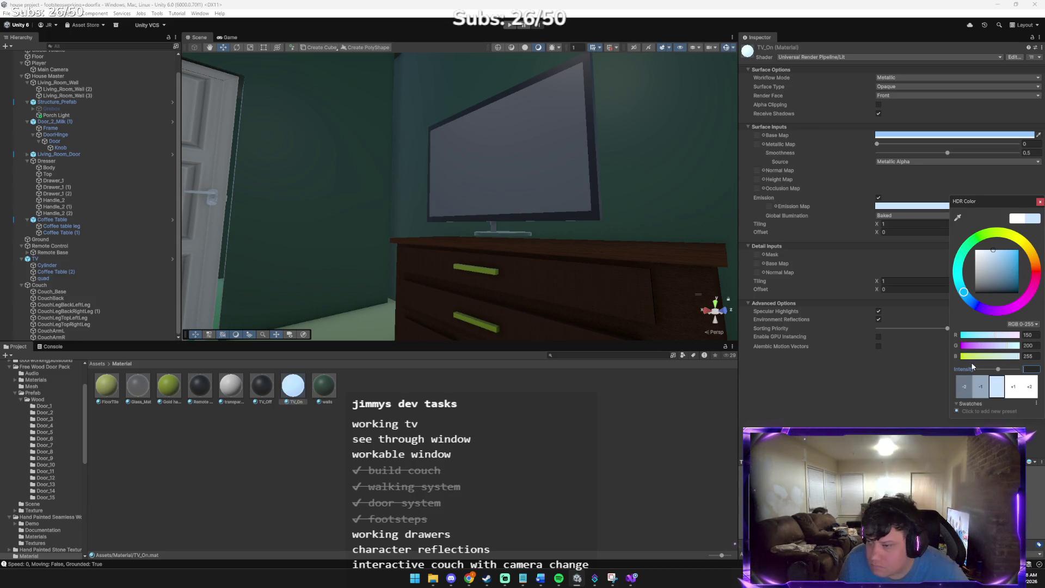
pyautogui.press('Escape')
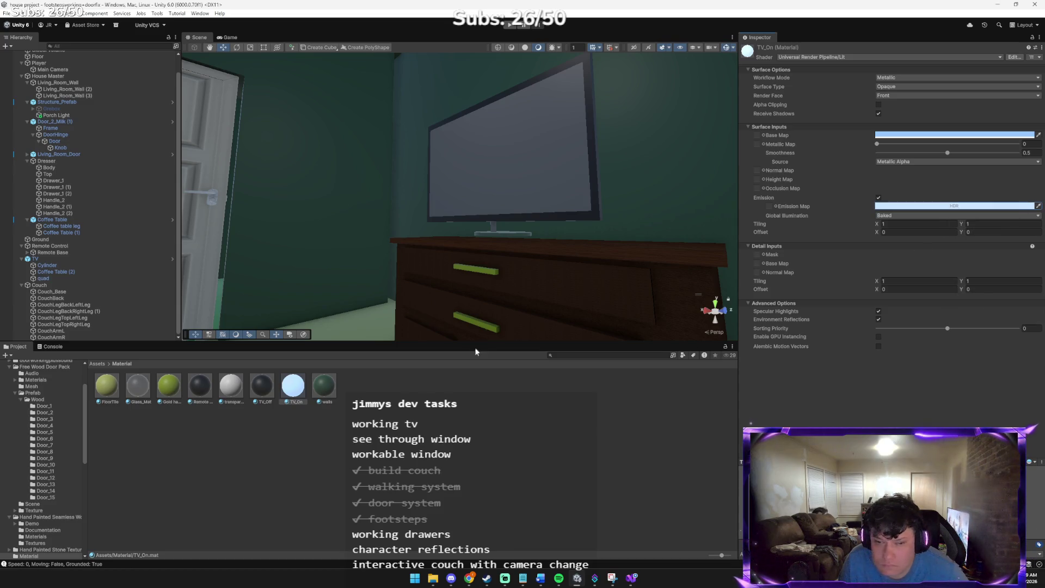
pyautogui.hotkey('alt', 'Tab')
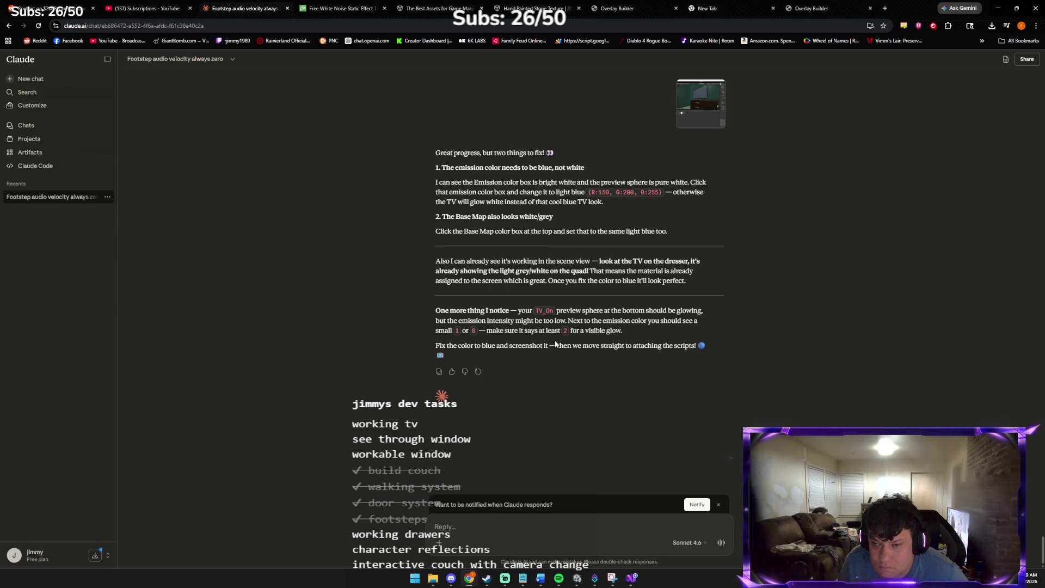
# - Return to the Unity editor after reading Claude's colour-fix reply
pyautogui.hotkey('alt', 'Tab')
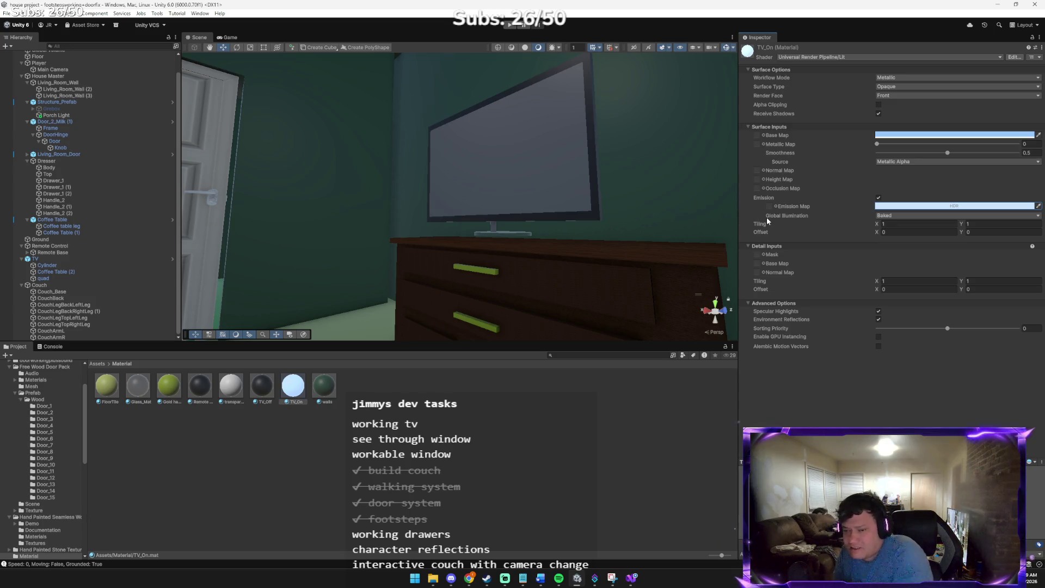
# - Orbit toward the TV, set TV_On Metallic to 0.5, and switch to Claude
pyautogui.moveTo(683, 211)
pyautogui.mouseDown()
pyautogui.moveTo(653, 217)
pyautogui.moveTo(643, 252)
pyautogui.moveTo(626, 215)
pyautogui.moveTo(338, 209)
pyautogui.moveTo(310, 218)
pyautogui.moveTo(310, 229)
pyautogui.moveTo(560, 232)
pyautogui.moveTo(745, 211)
pyautogui.mouseUp()
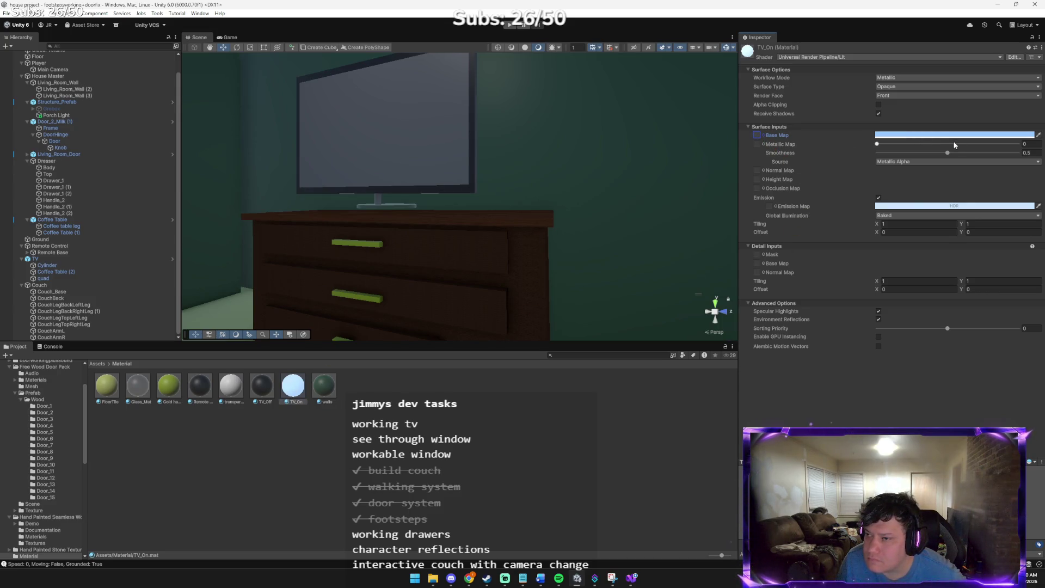
pyautogui.click(1030, 143)
pyautogui.write('0.5')
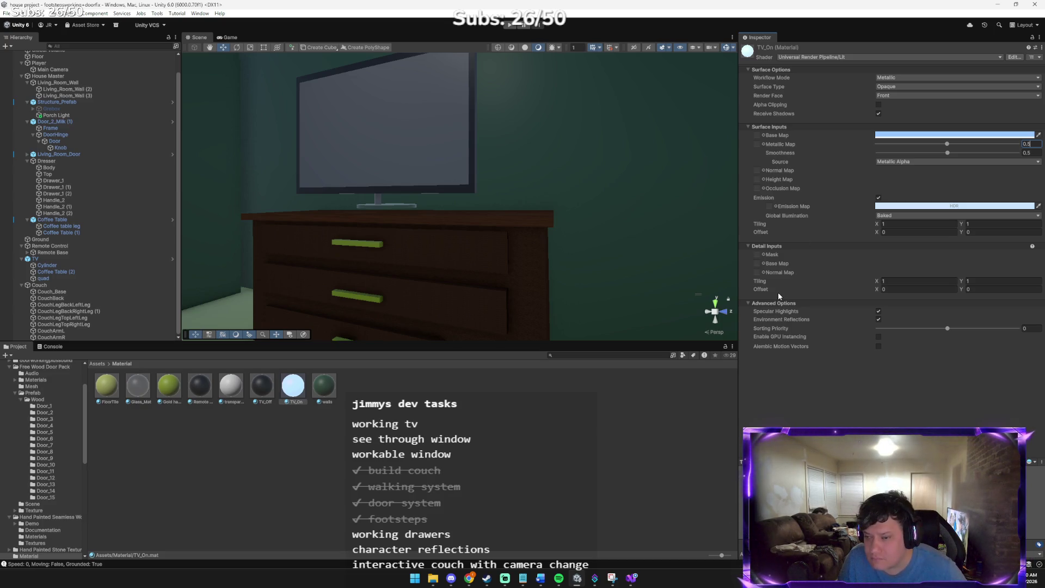
pyautogui.hotkey('alt', 'Tab')
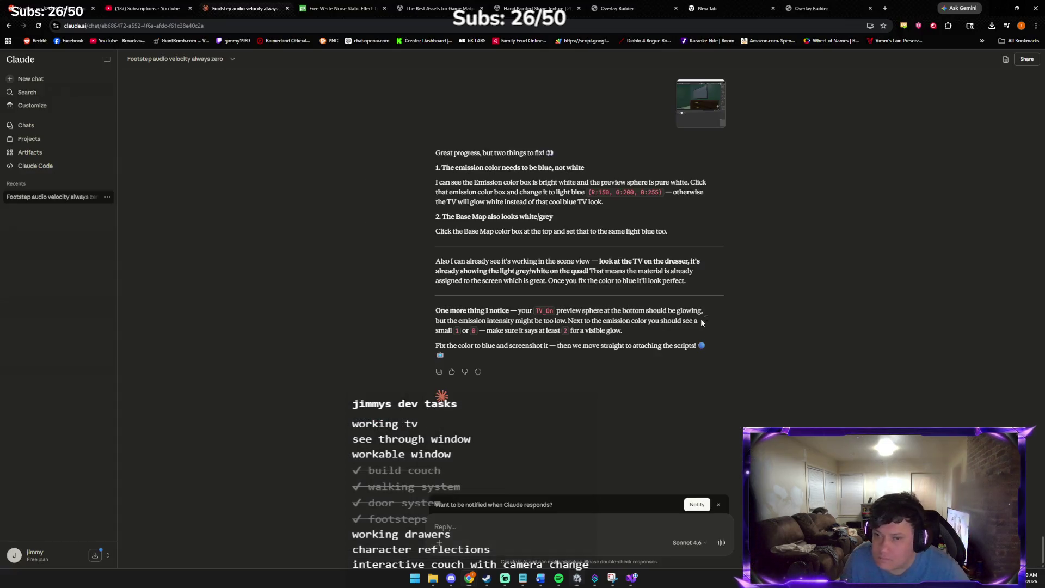
# - Send Claude the screenshot with the message 'i dont see glow', then return to Unity
pyautogui.hotkey('ctrl', 'v')
pyautogui.write('i dont see')
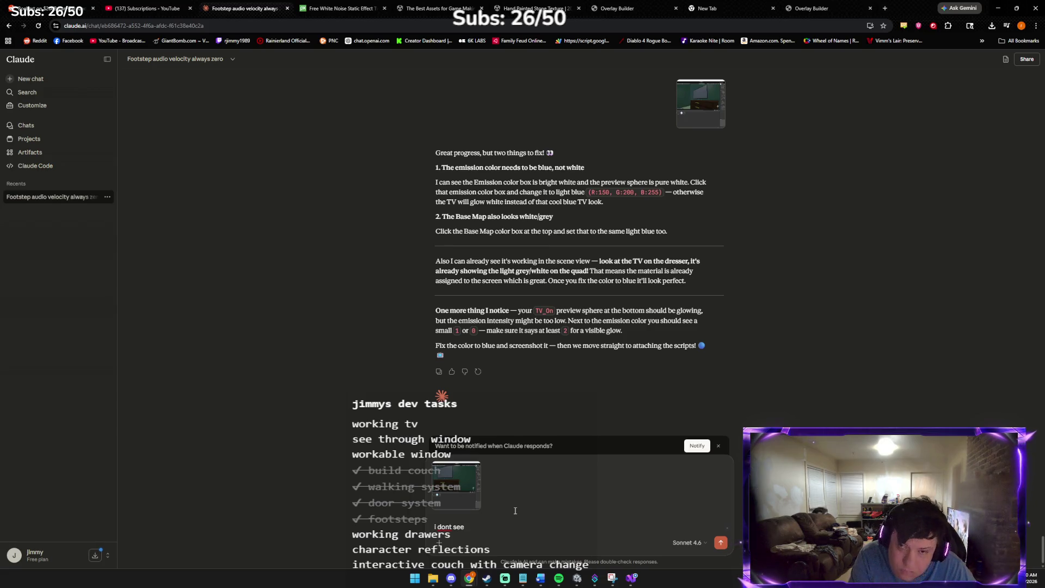
pyautogui.write(' glow')
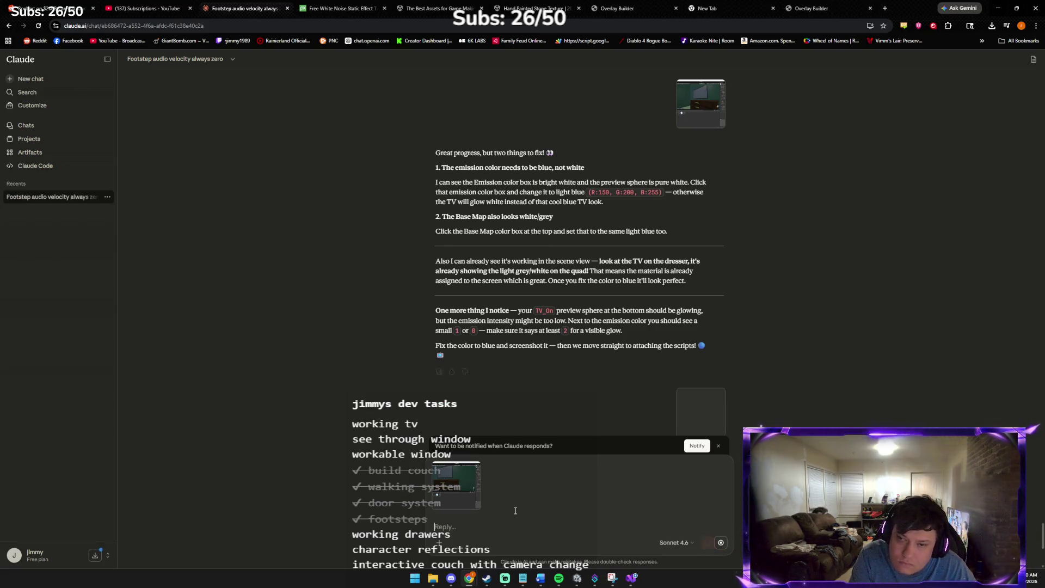
pyautogui.press('Return')
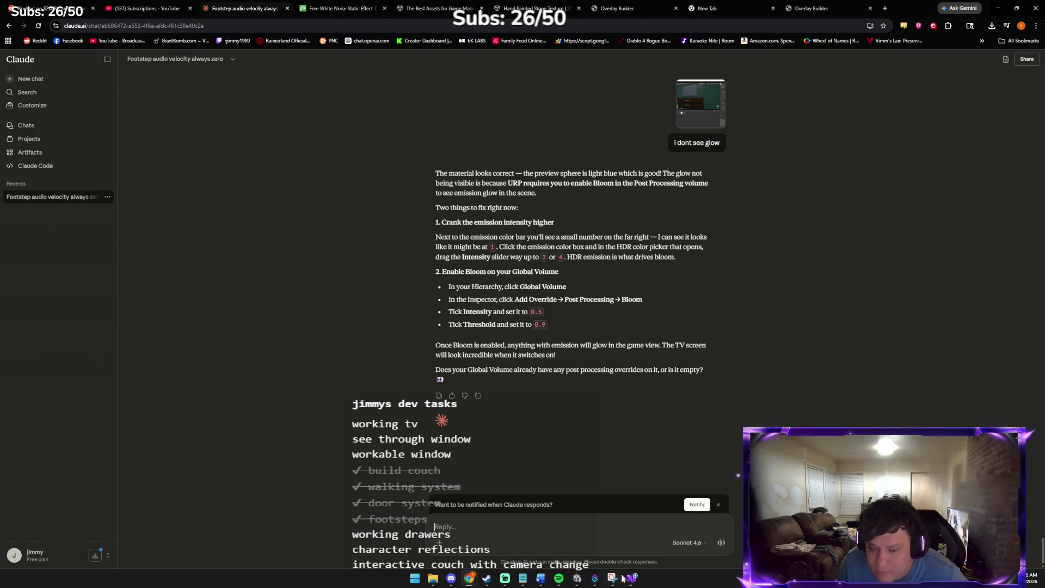
pyautogui.click(579, 578)
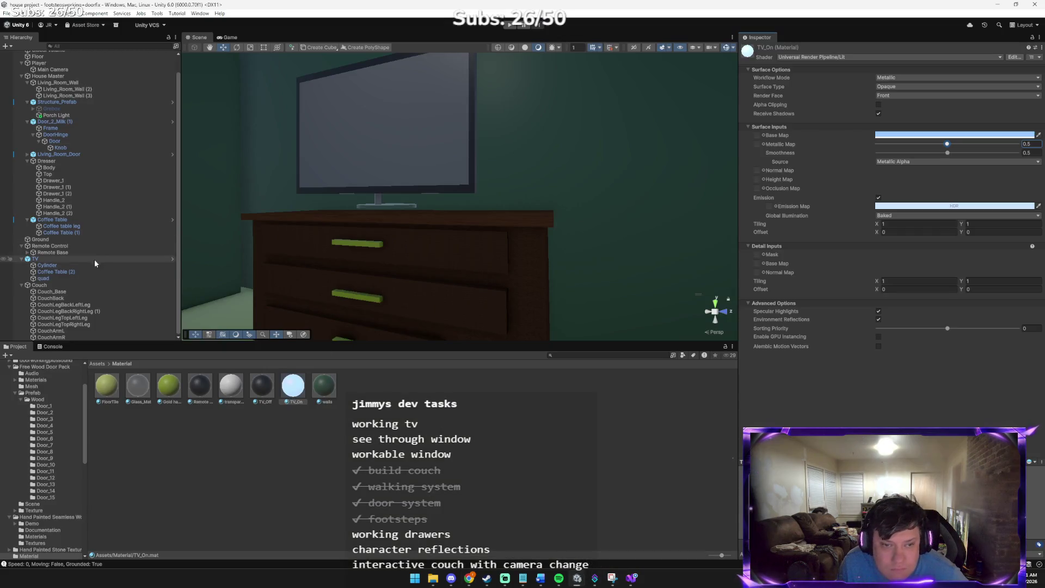
# - Add a Global Volume under the TV object using Volume > Global Volume
pyautogui.rightClick(86, 238)
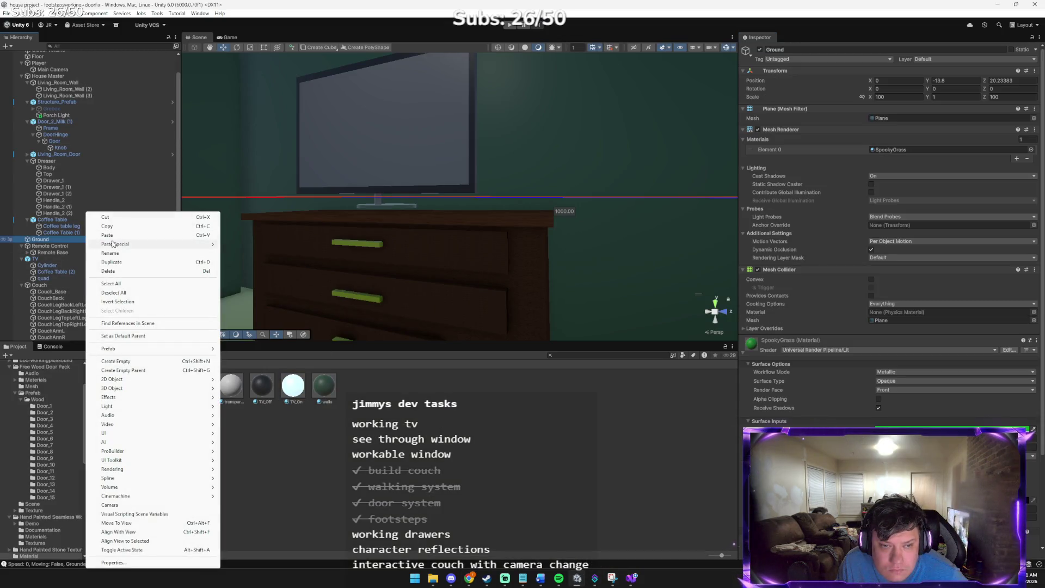
pyautogui.rightClick(48, 258)
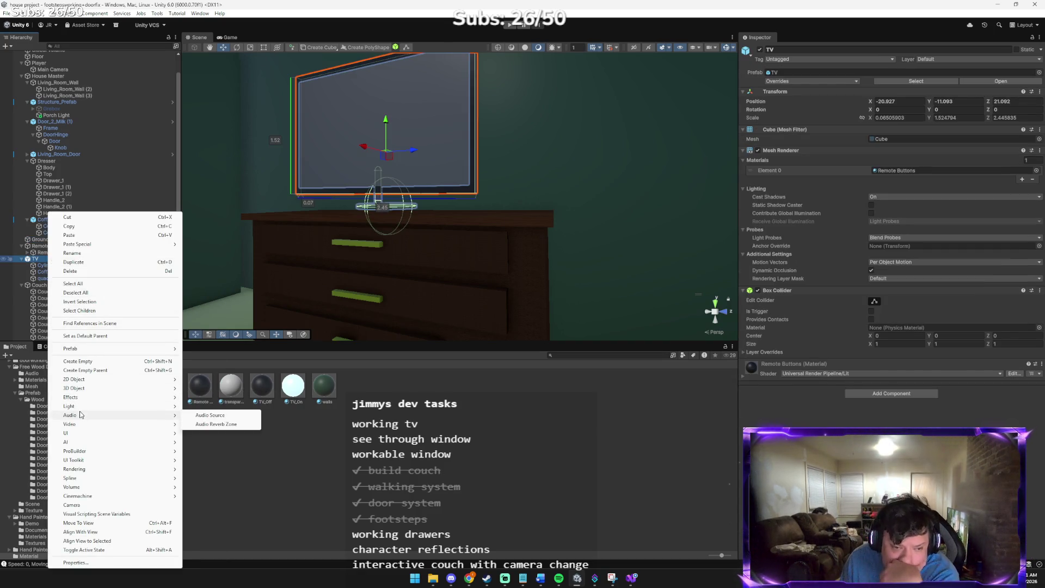
pyautogui.moveTo(85, 407)
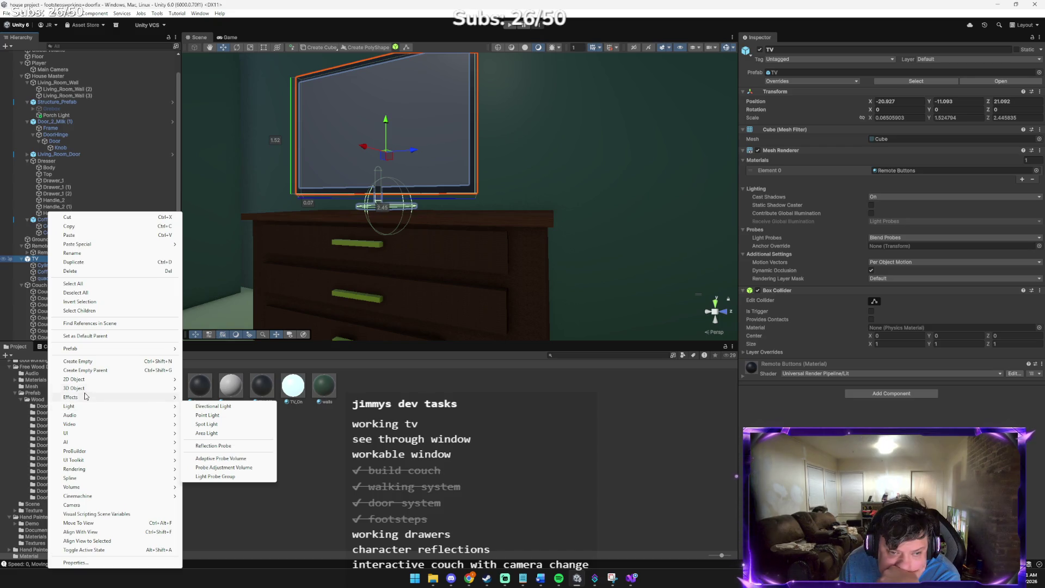
pyautogui.moveTo(93, 462)
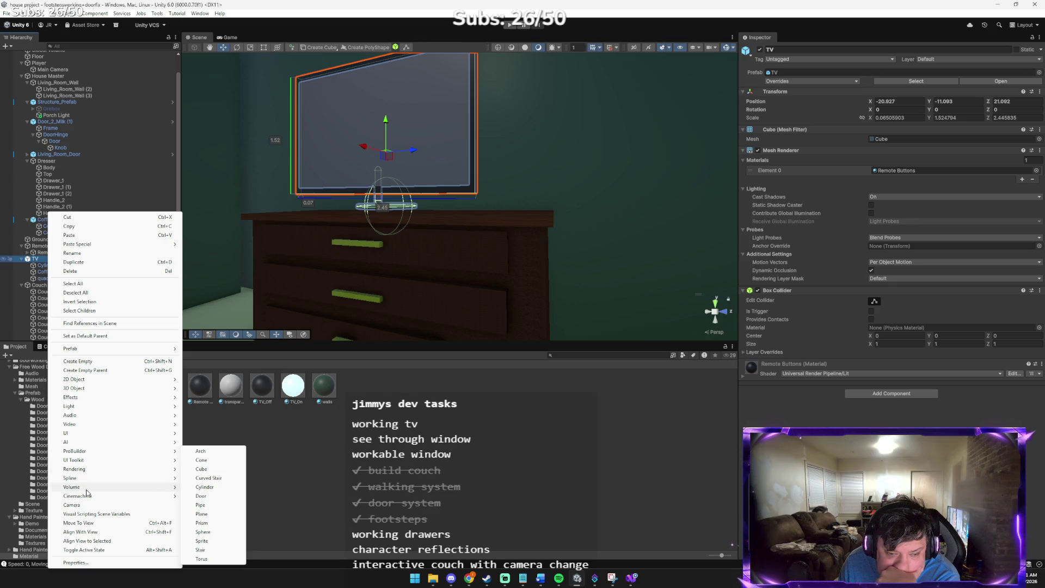
pyautogui.moveTo(88, 488)
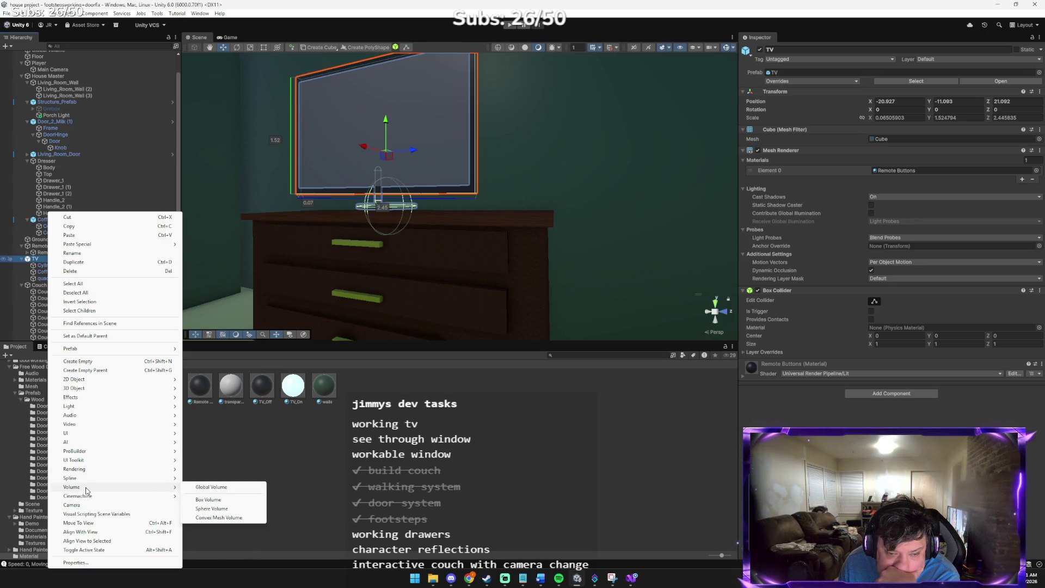
pyautogui.click(205, 492)
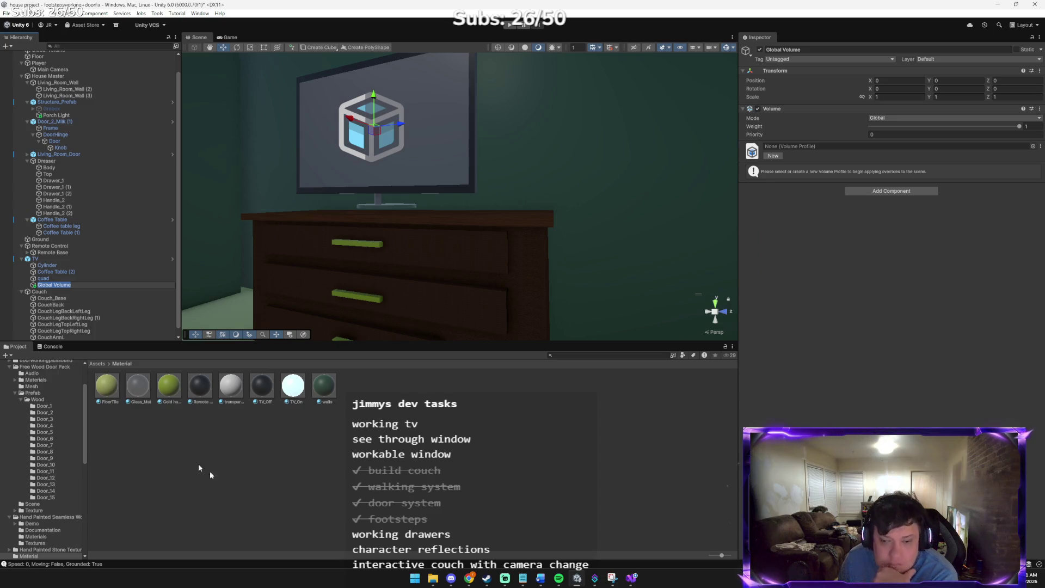
pyautogui.click(469, 579)
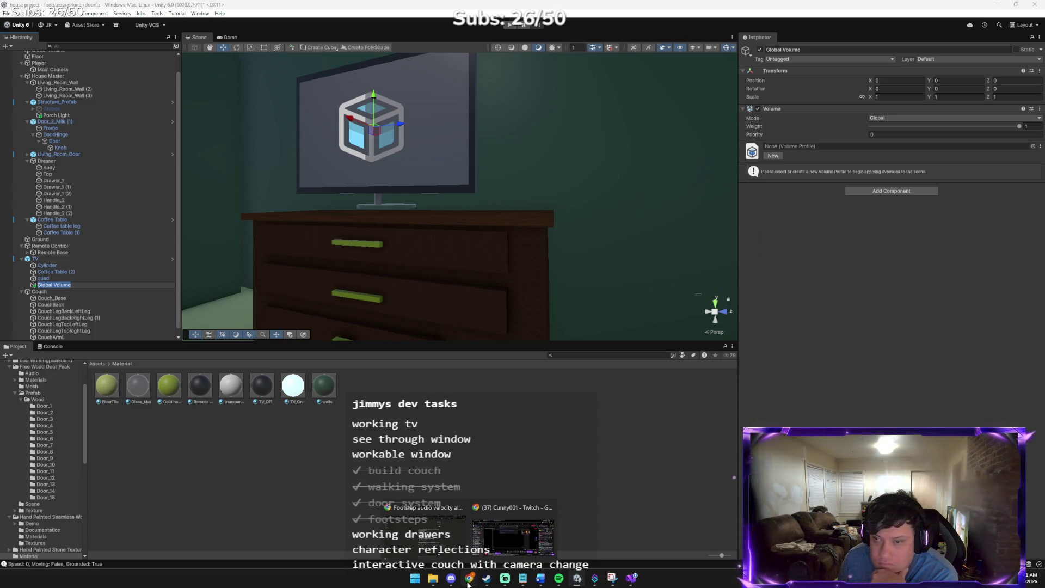
pyautogui.click(412, 539)
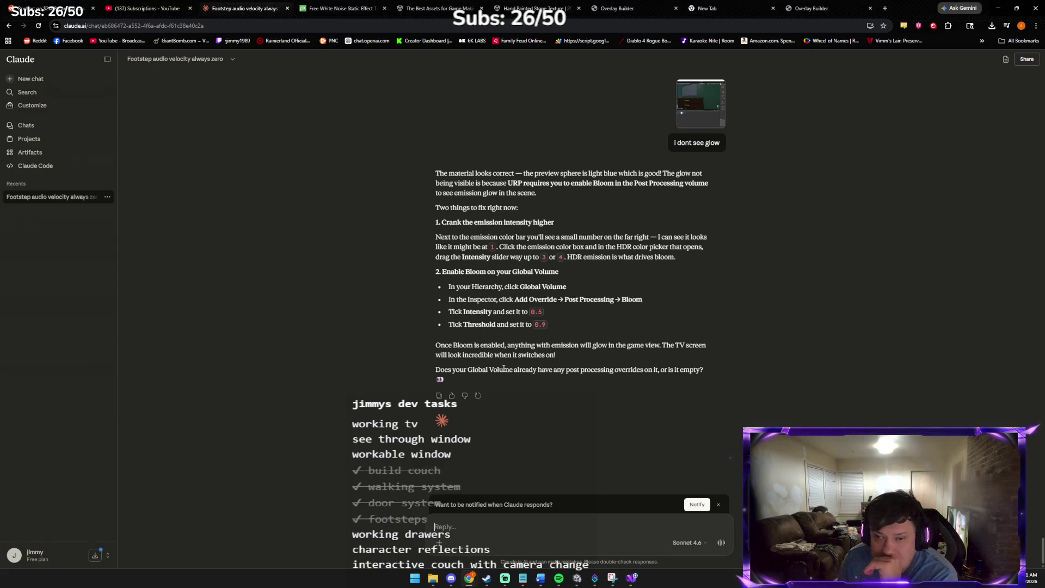
pyautogui.click(477, 580)
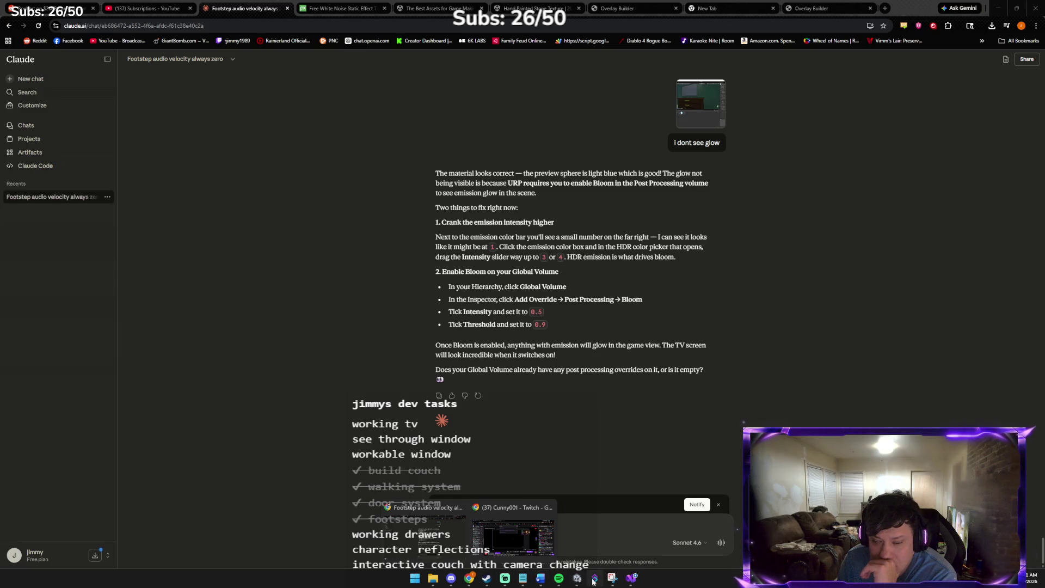
pyautogui.click(577, 579)
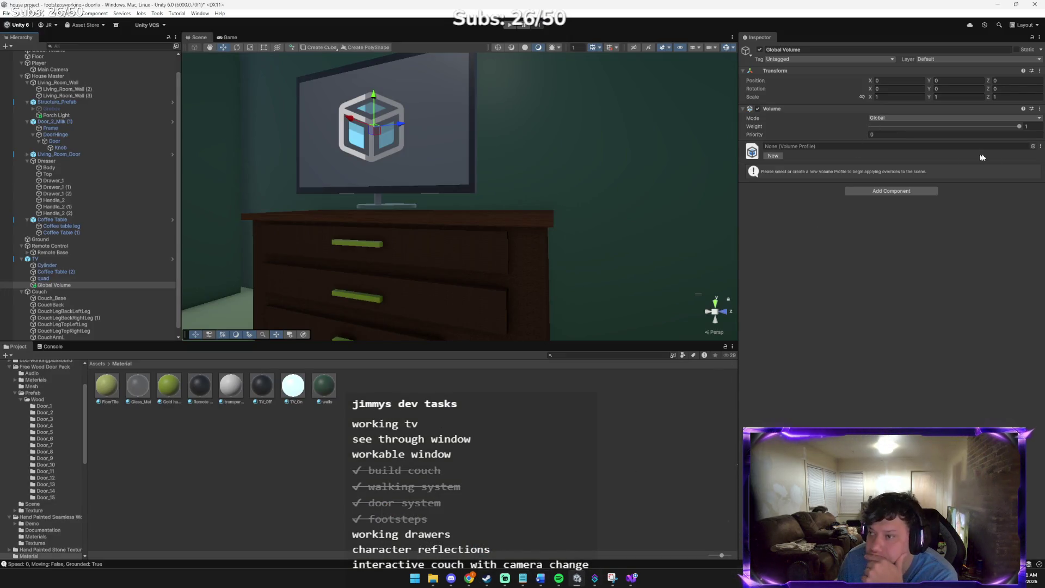
pyautogui.click(1034, 146)
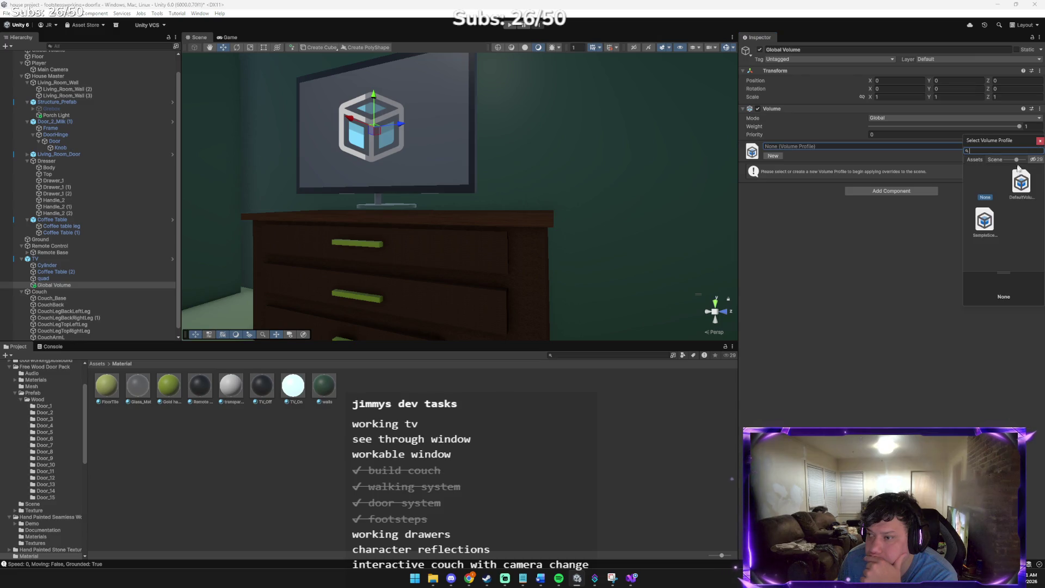
pyautogui.click(1040, 141)
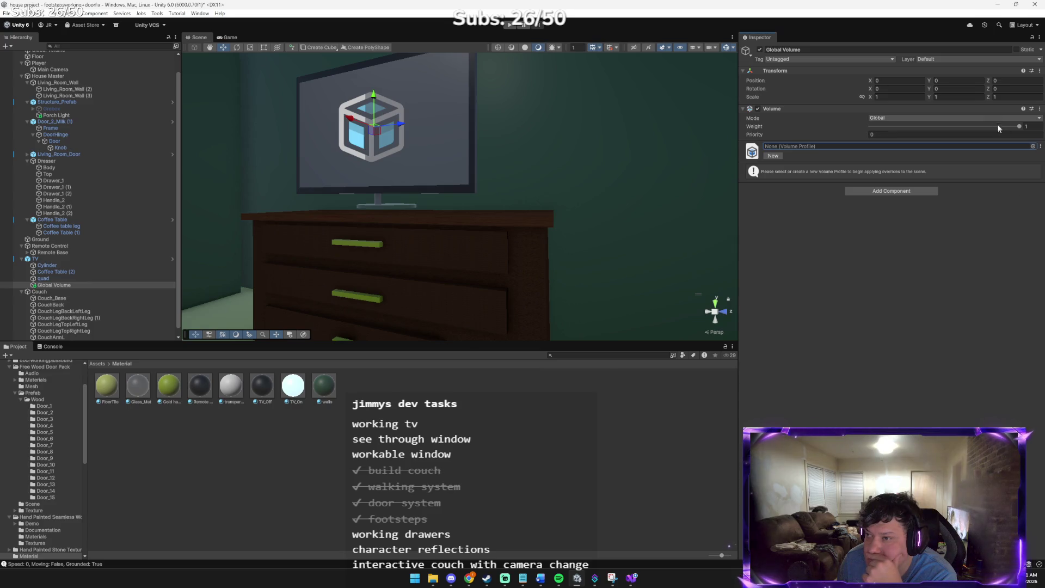
# - Keep the Global Volume's mode set to Global and frame it in the Scene view
pyautogui.click(902, 118)
pyautogui.click(842, 278)
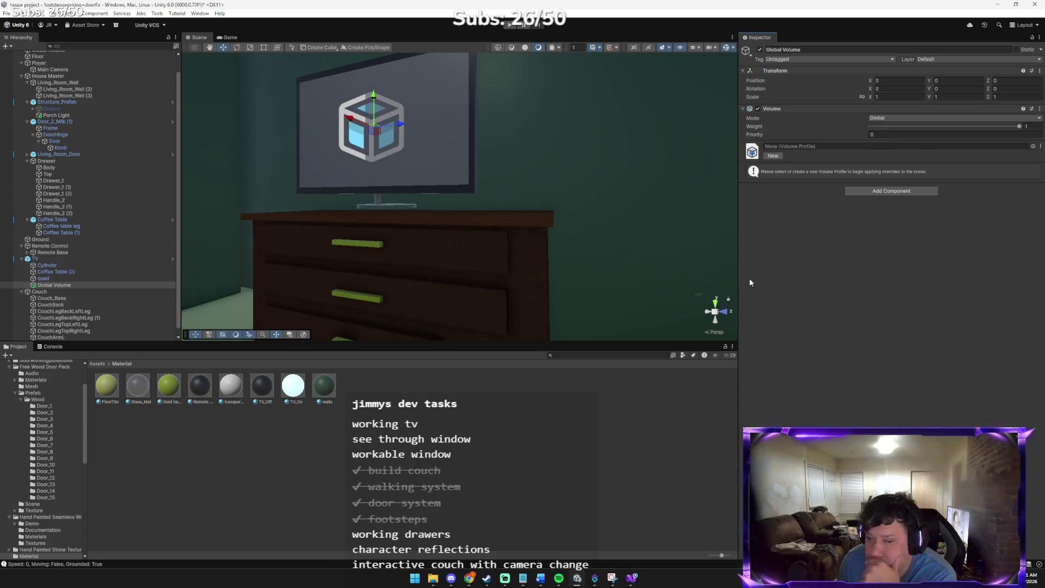
pyautogui.hotkey('alt', 'Tab')
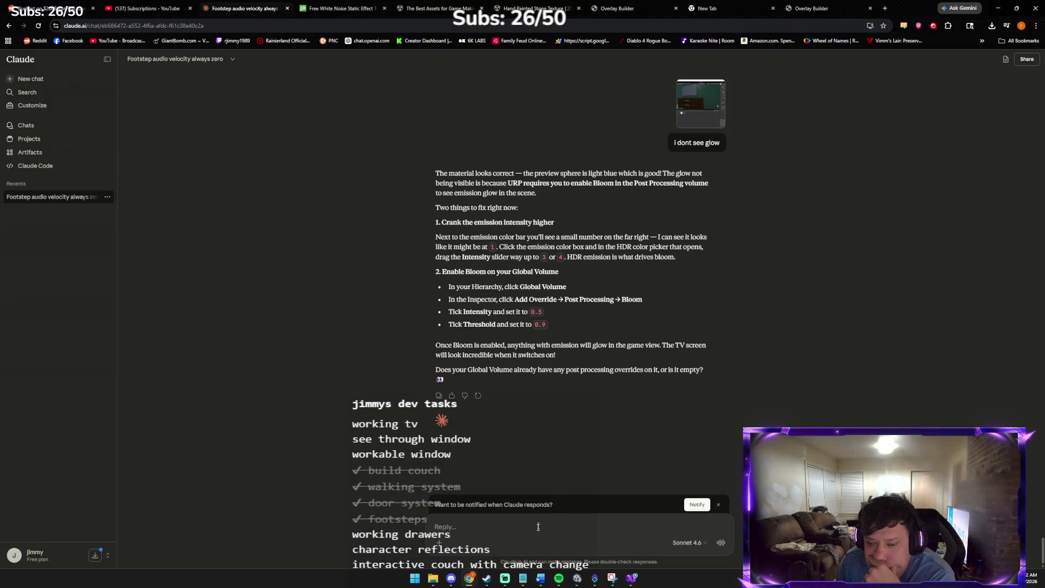
pyautogui.click(581, 583)
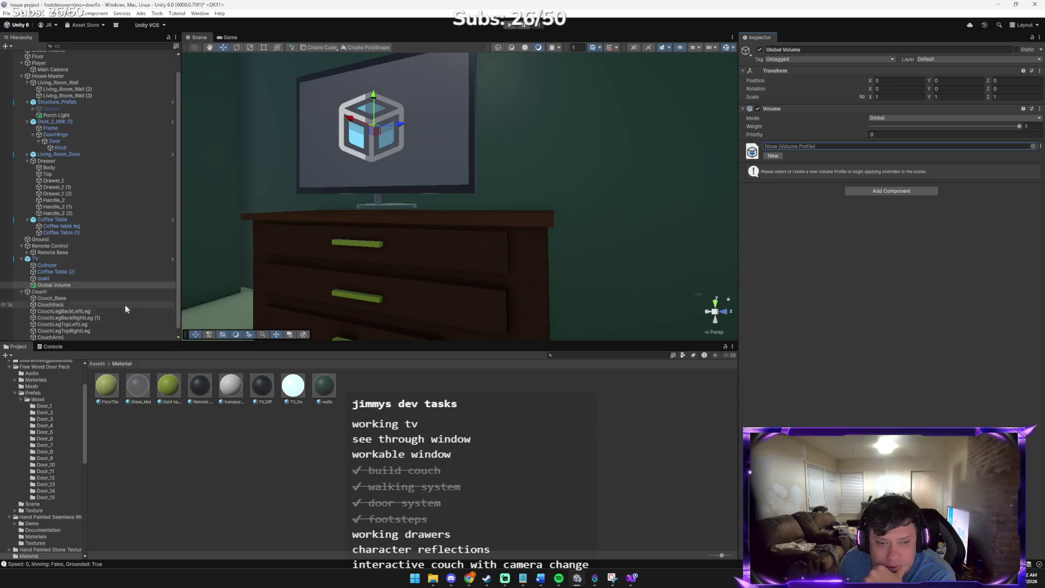
pyautogui.doubleClick(112, 286)
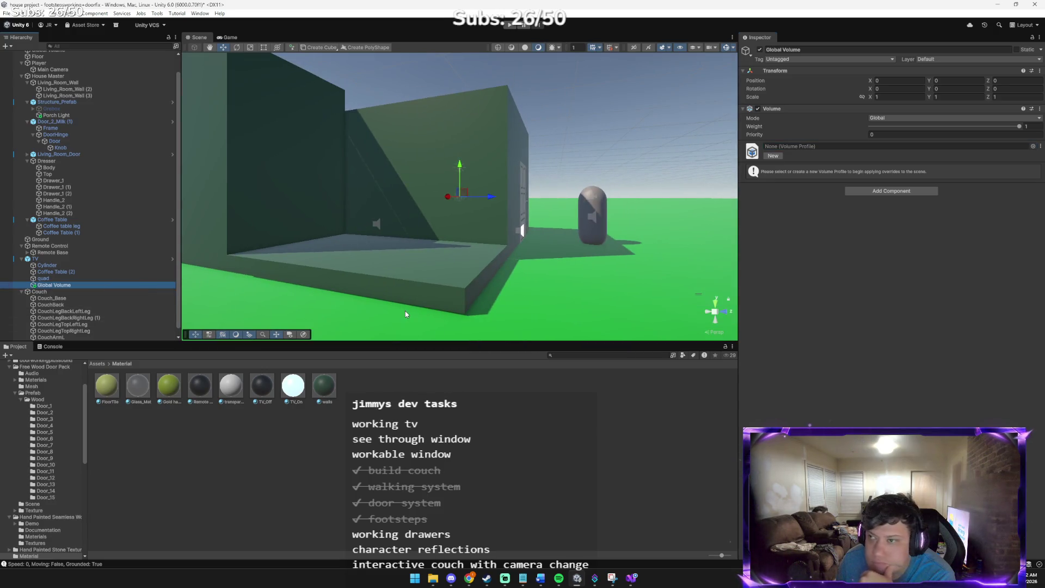
pyautogui.click(891, 192)
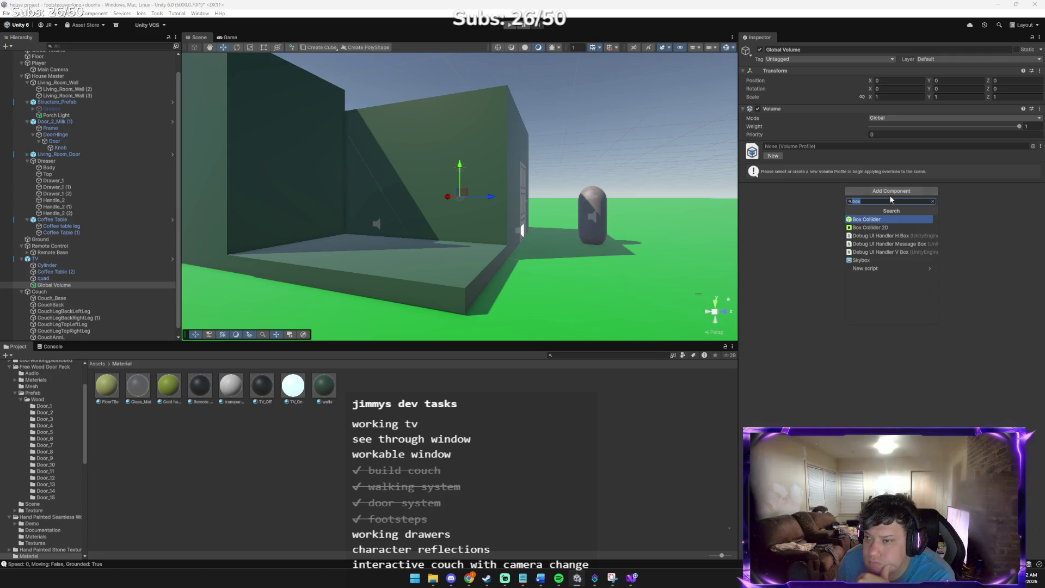
pyautogui.write('over')
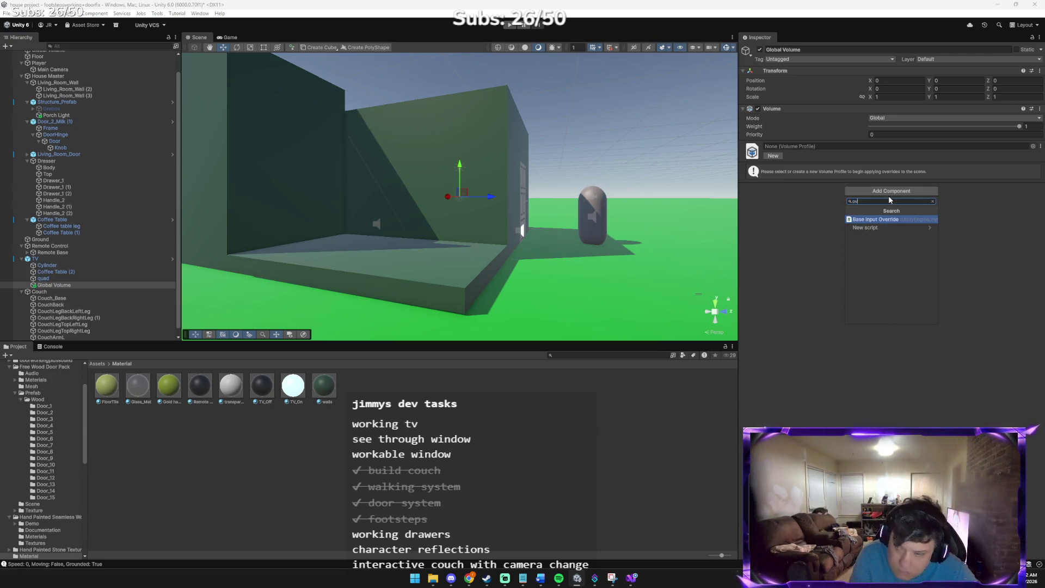
pyautogui.press('Return')
pyautogui.click(889, 195)
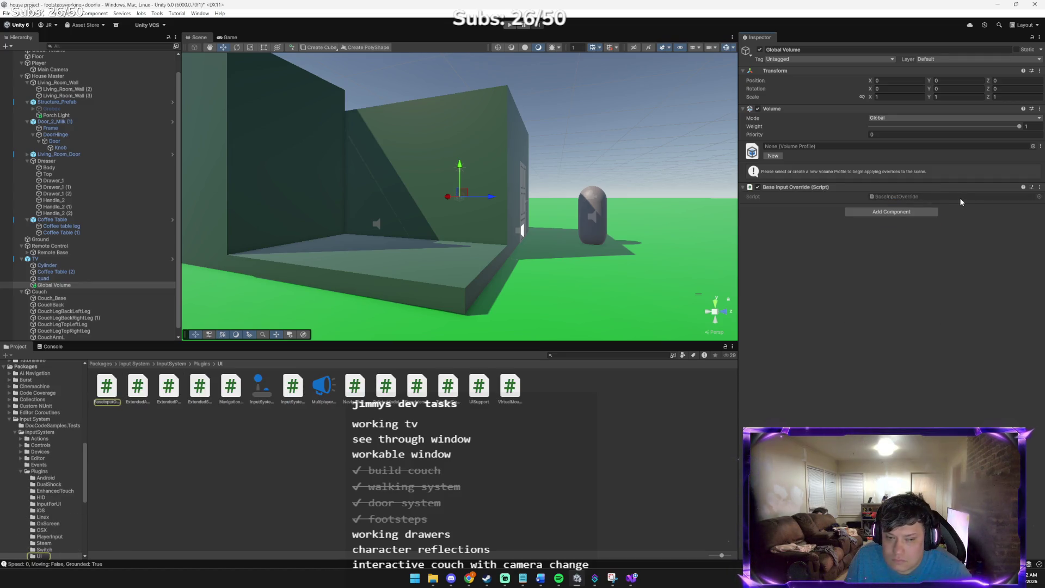
pyautogui.click(1040, 186)
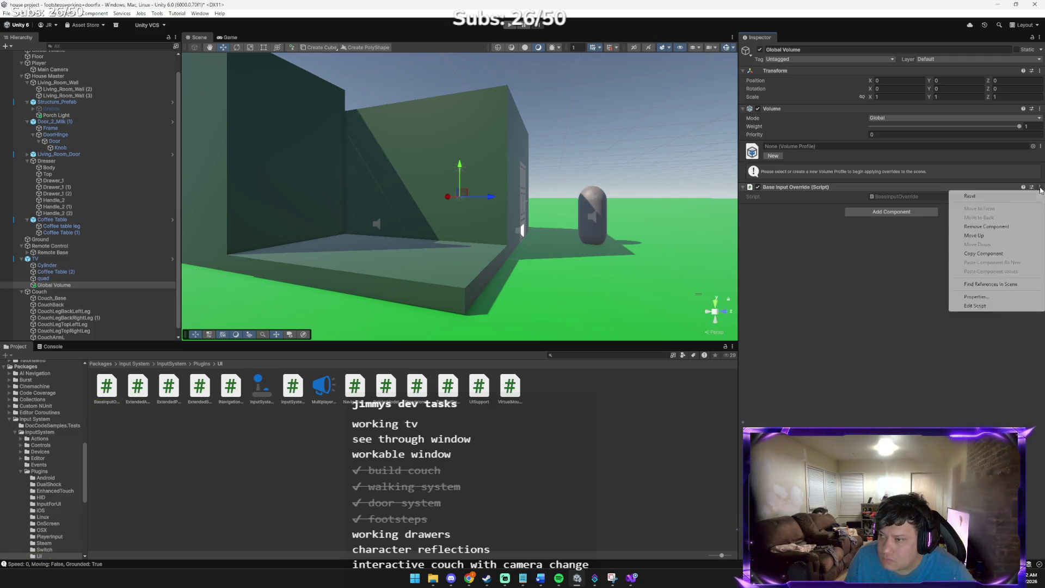
pyautogui.click(996, 226)
pyautogui.press('f')
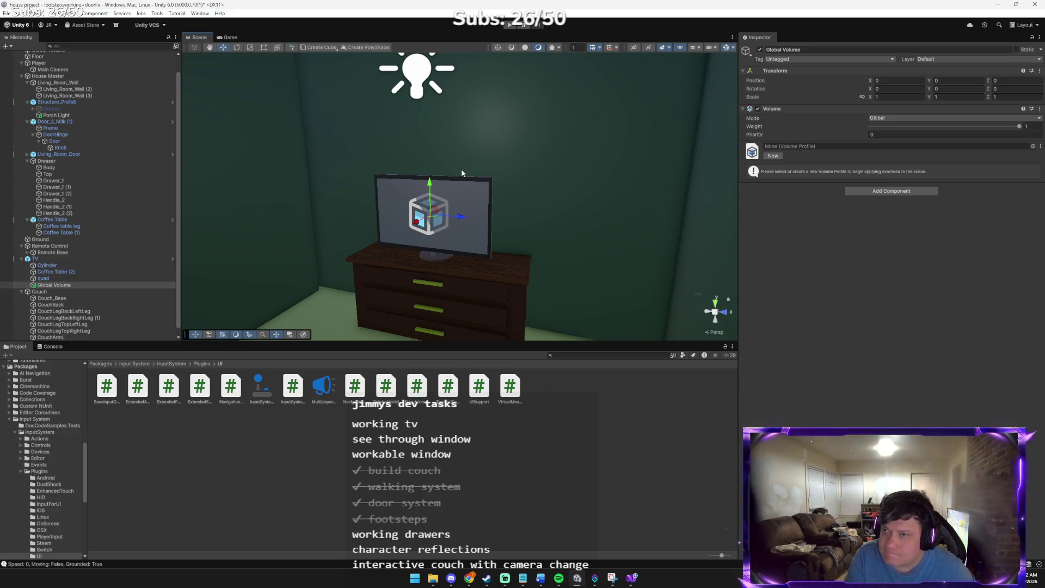
# - Send Claude a screenshot with the message 'I think i got i', then return to Unity
pyautogui.hotkey('alt', 'Tab')
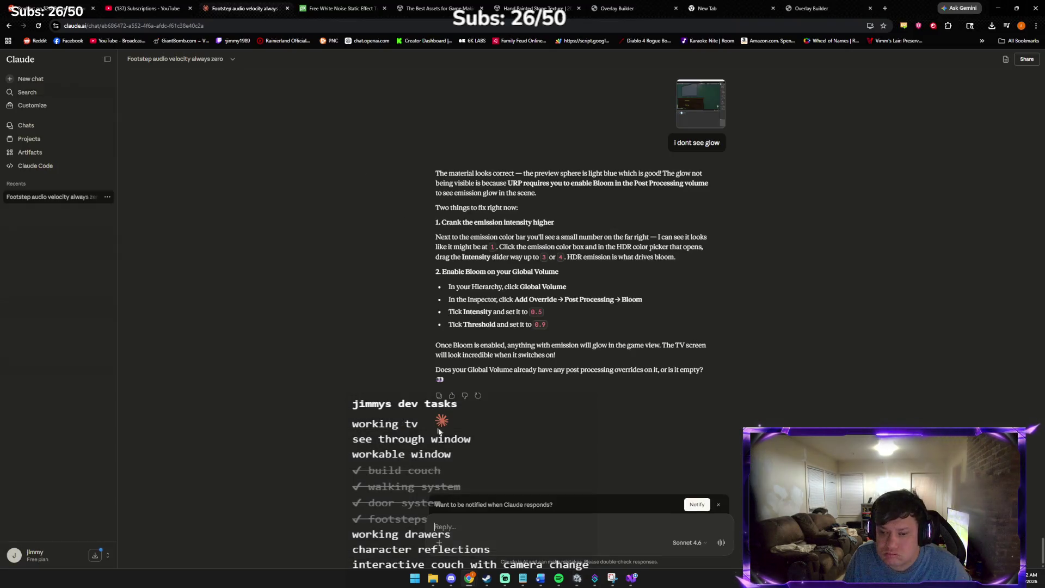
pyautogui.hotkey('ctrl', 'v')
pyautogui.write('I think i got i')
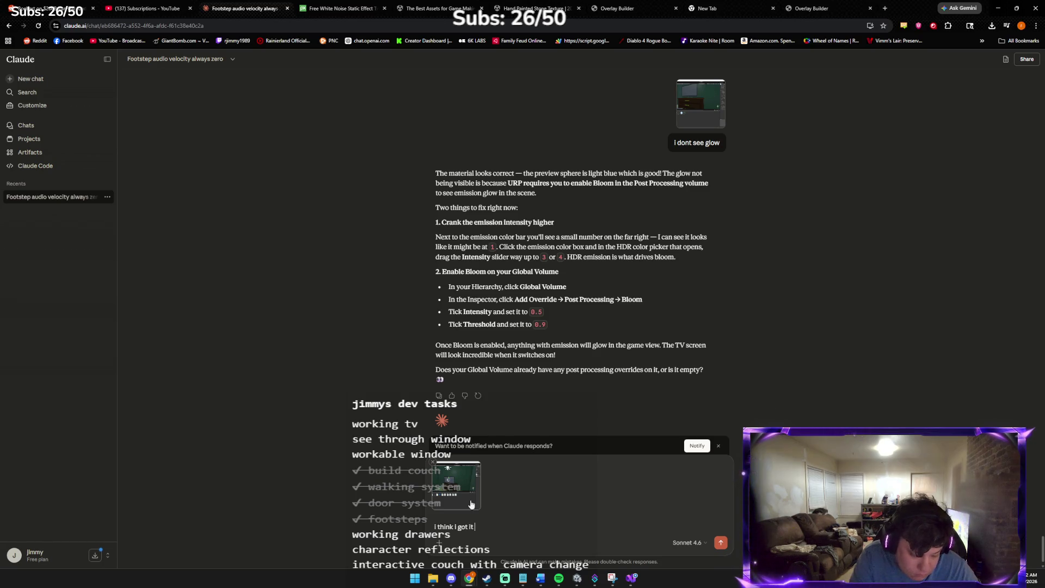
pyautogui.press('Return')
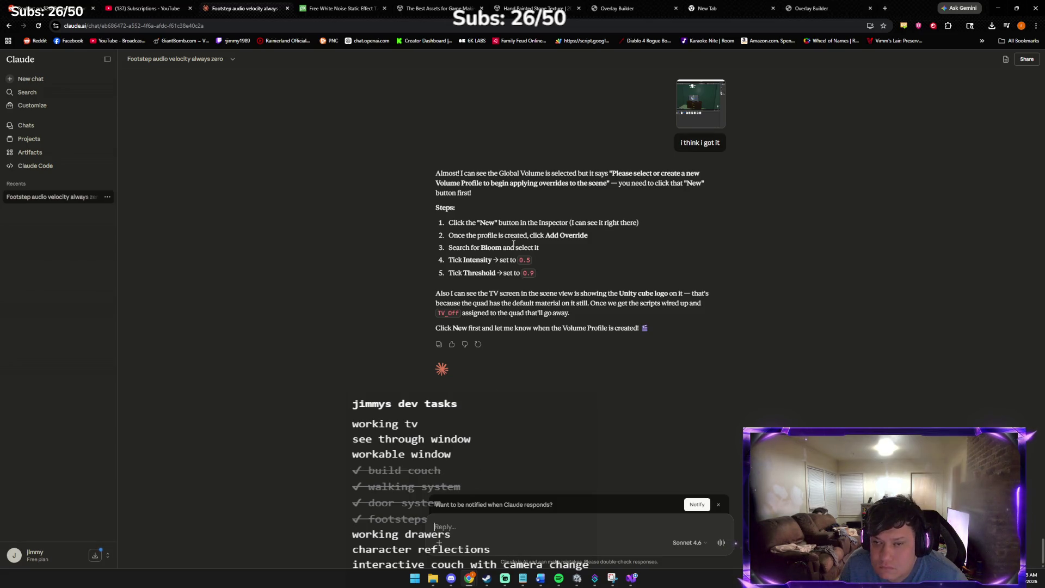
pyautogui.click(577, 578)
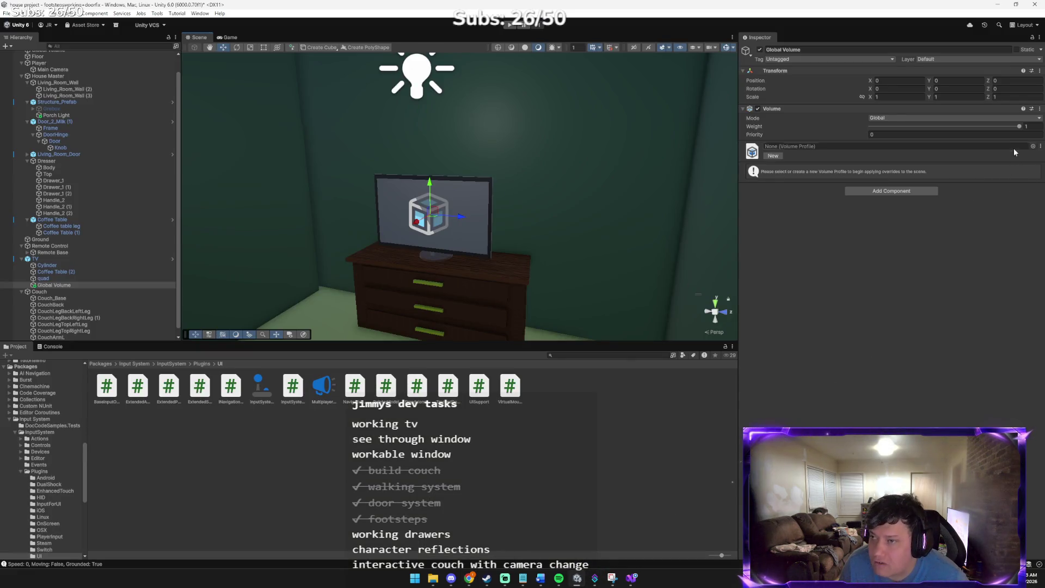
# - Create a new Volume Profile for the Global Volume and add a Post-processing Bloom override
pyautogui.click(773, 156)
pyautogui.click(847, 187)
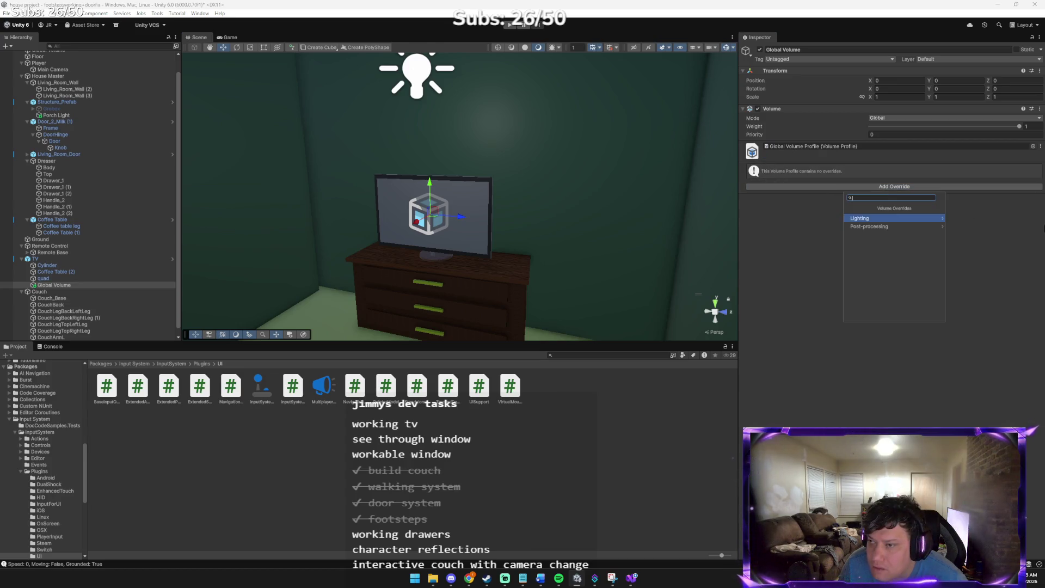
pyautogui.click(885, 227)
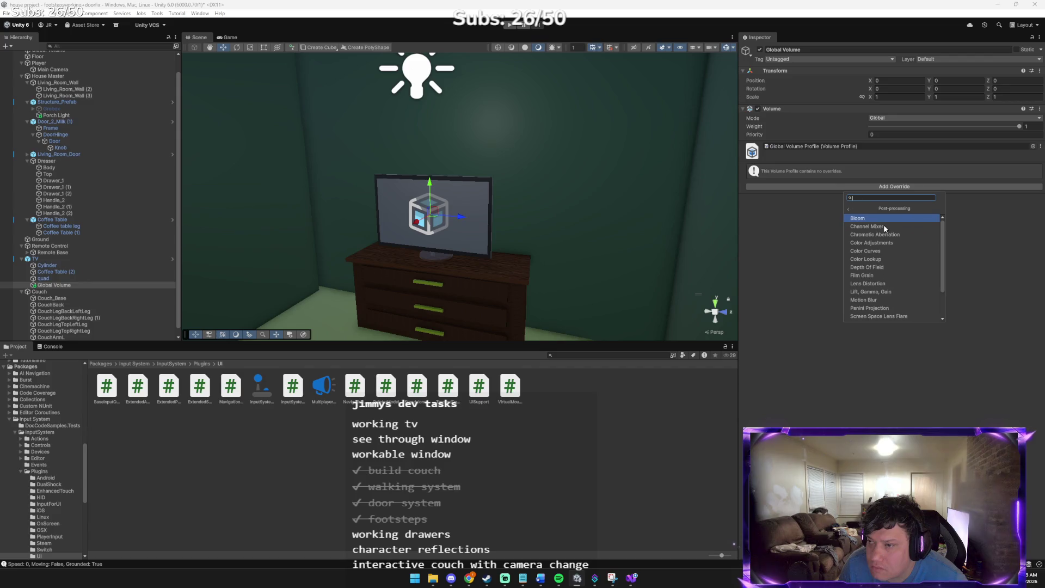
pyautogui.click(875, 218)
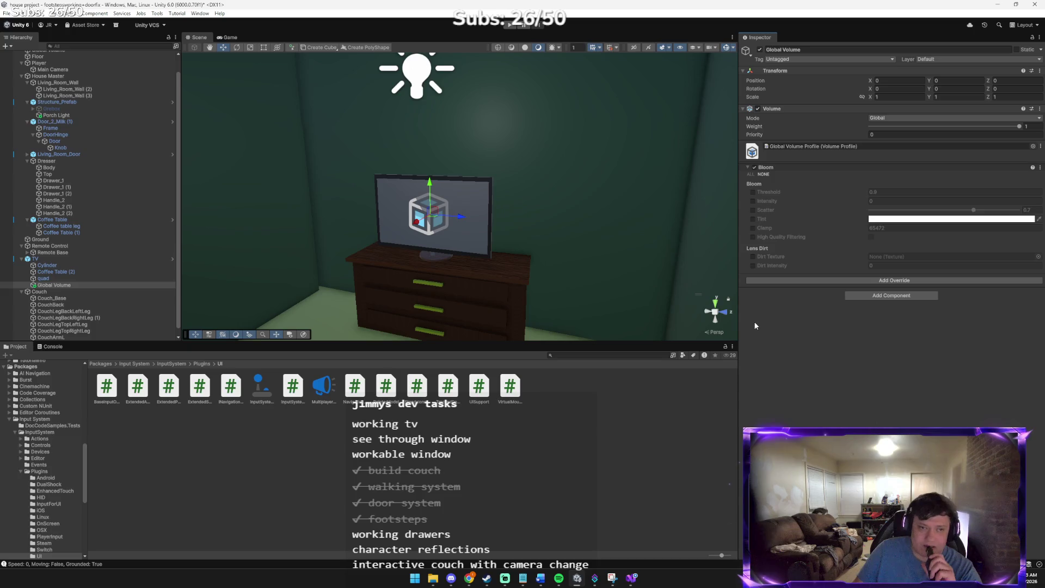
# - Following Claude's instructions, enable the Bloom Intensity override at 0.5
pyautogui.moveTo(468, 577)
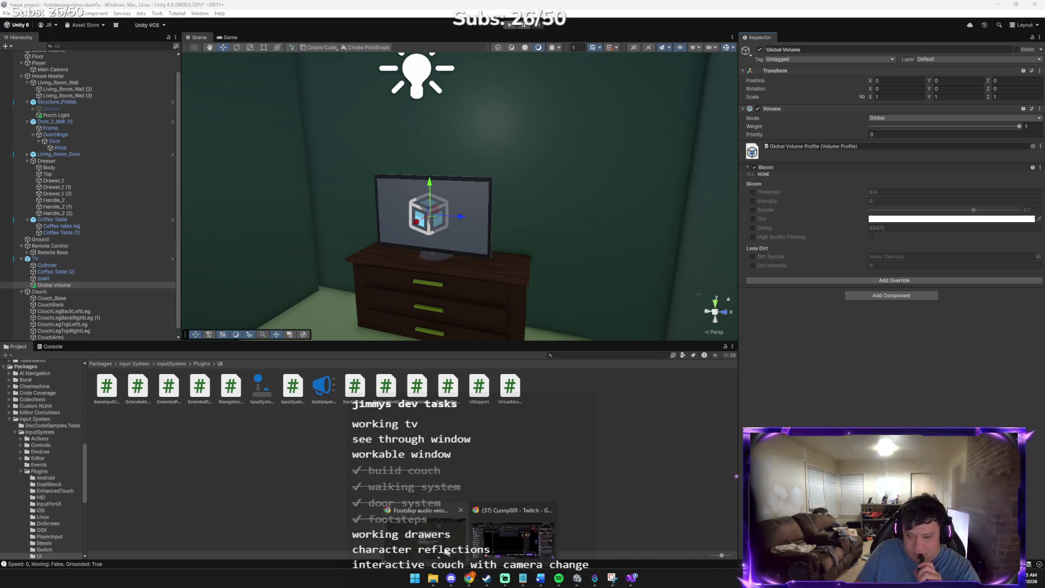
pyautogui.click(437, 536)
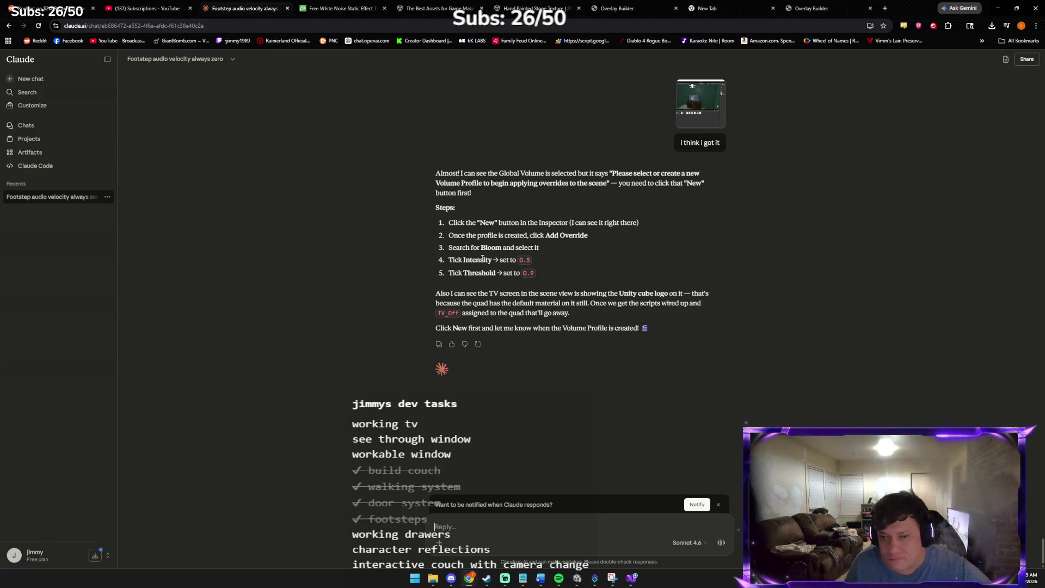
pyautogui.hotkey('alt', 'Tab')
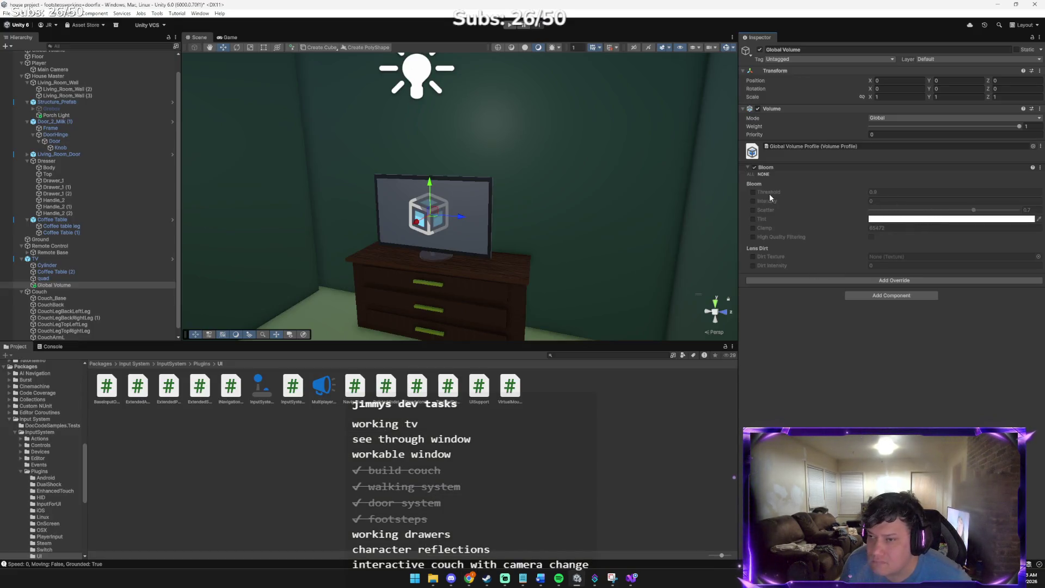
pyautogui.click(753, 202)
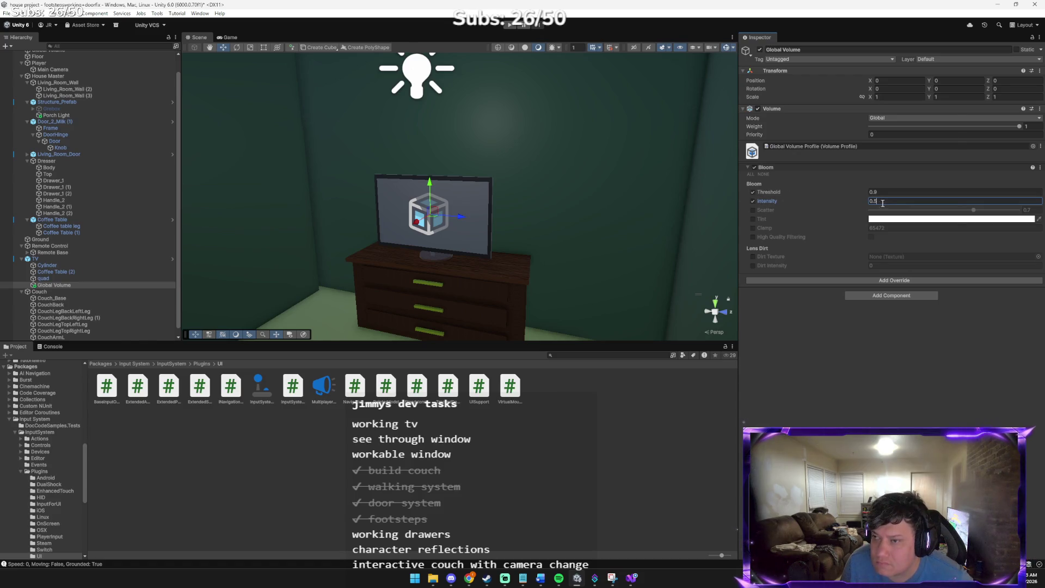
pyautogui.hotkey('alt', 'Tab')
pyautogui.hotkey('alt', 'Tab')
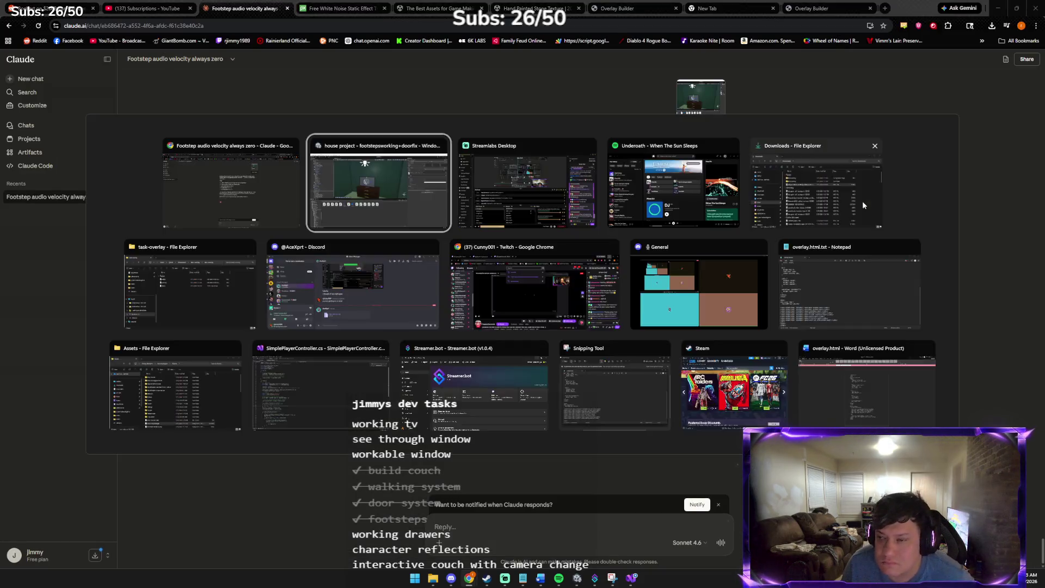
pyautogui.hotkey('alt', 'Tab')
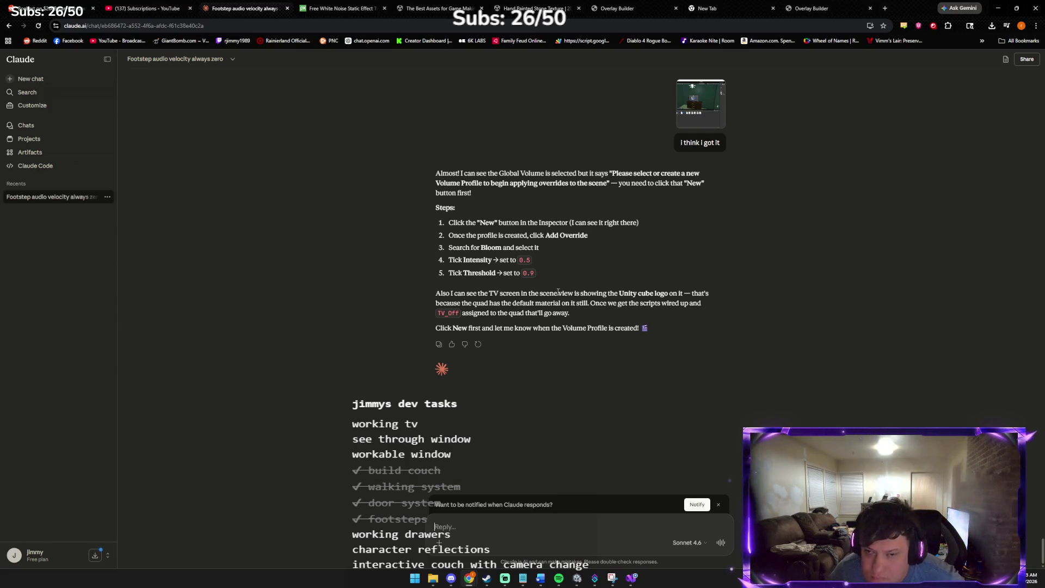
# - Review the Bloom settings in Unity, then start a Claude reply reading 'i dont wanna run out of promps'
pyautogui.hotkey('alt', 'Tab')
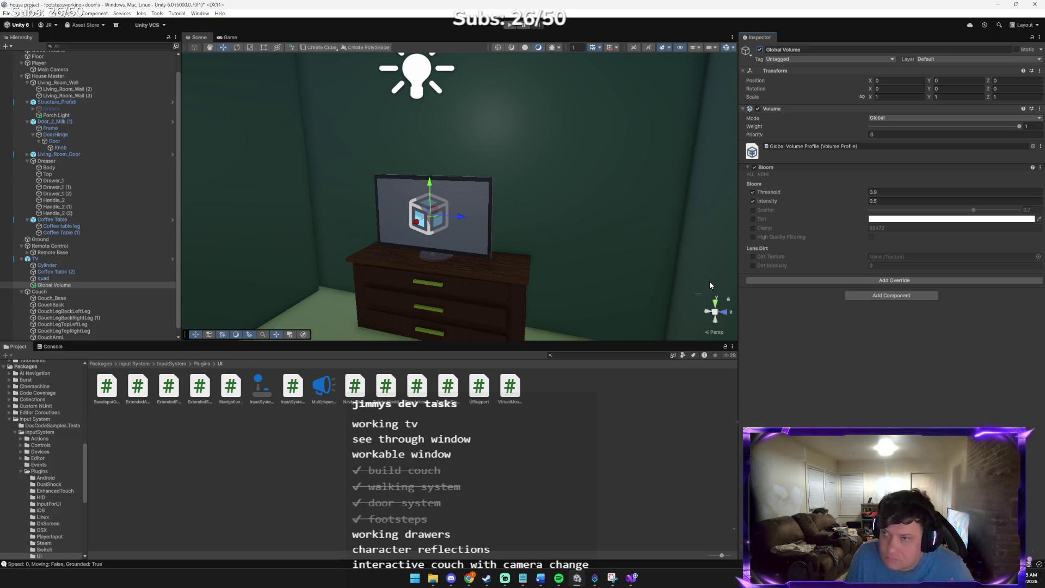
pyautogui.hotkey('alt', 'Tab')
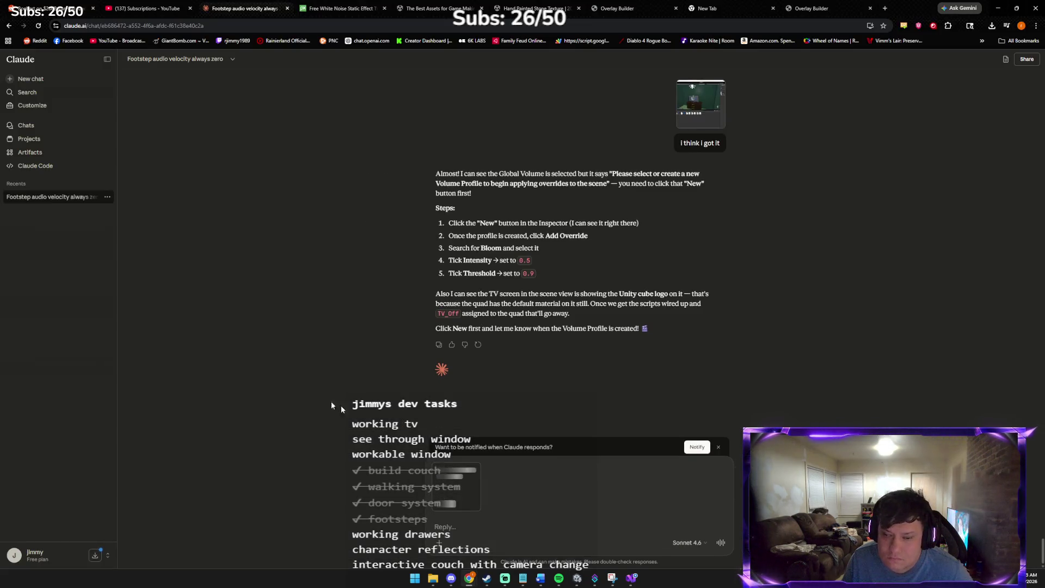
pyautogui.write('i dont wanna run out of promps')
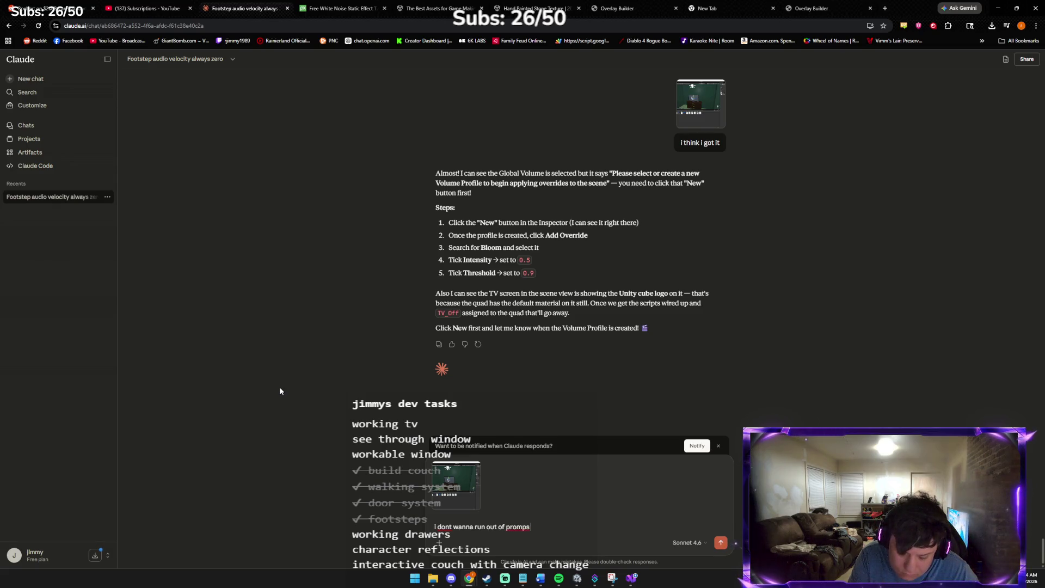
# - Ask Claude how many prompts remain ('how many are ieft also') and read its three-step answer
pyautogui.press('BackSpace')
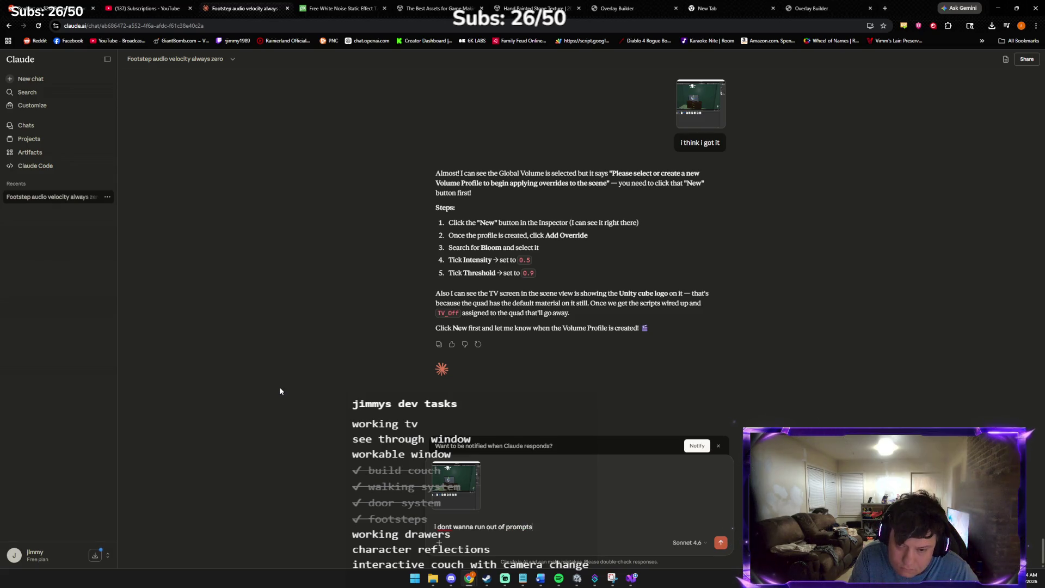
pyautogui.write(' how many are')
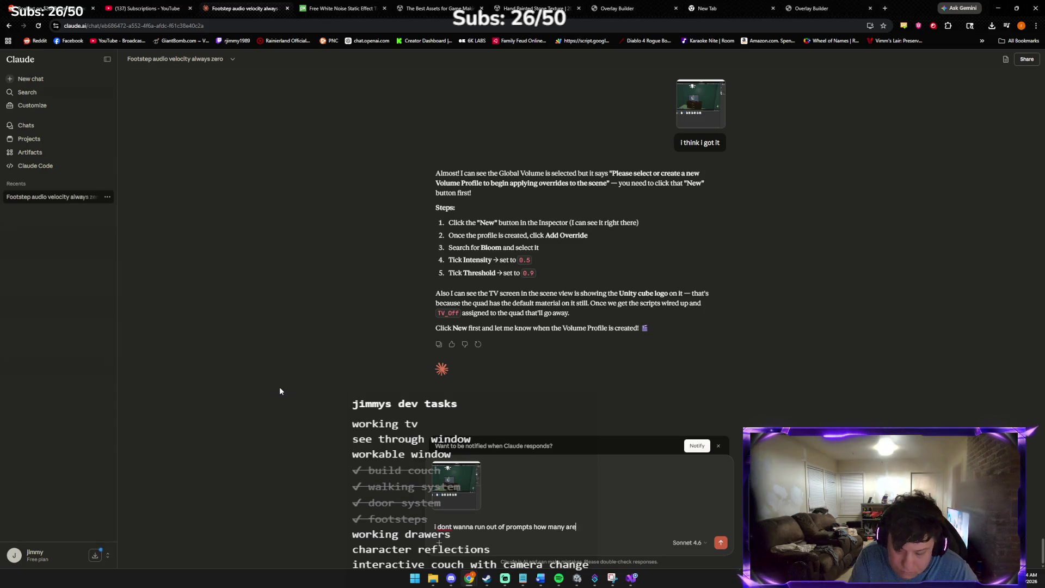
pyautogui.write(' ieft also')
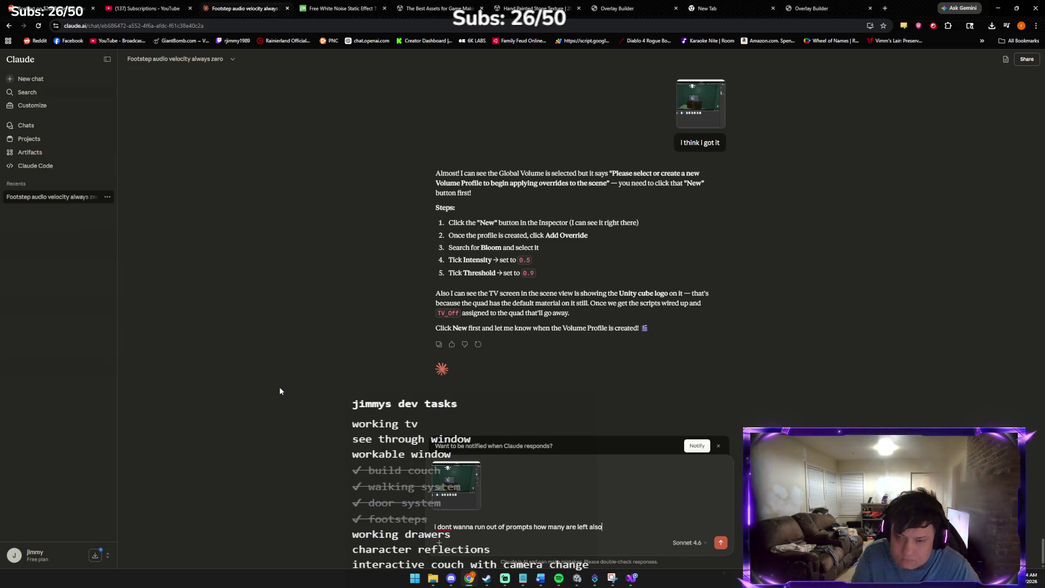
pyautogui.press('Return')
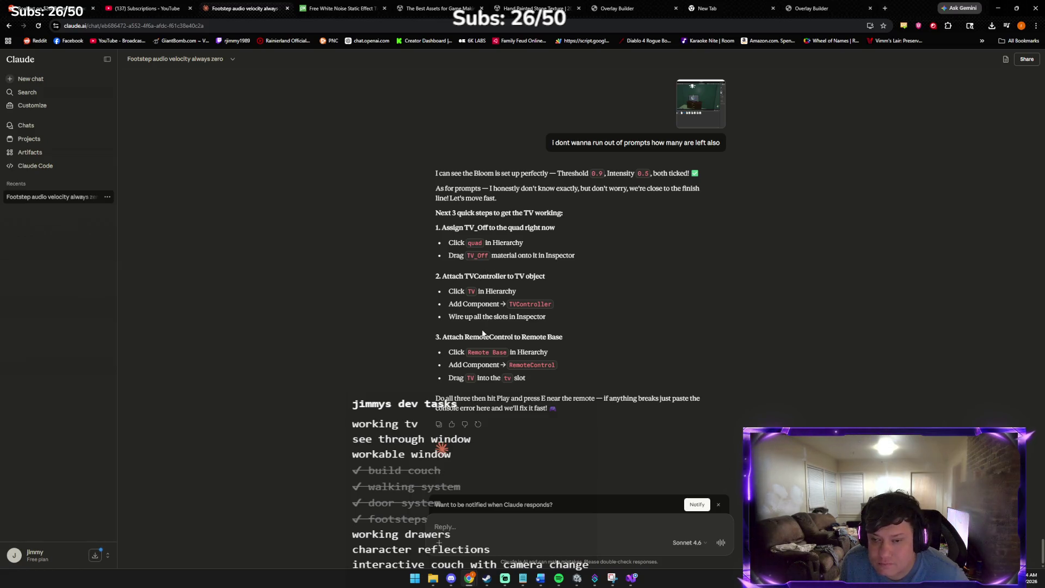
pyautogui.scroll(1, 473, 342)
pyautogui.scroll(1, 473, 342)
pyautogui.scroll(-2, 469, 341)
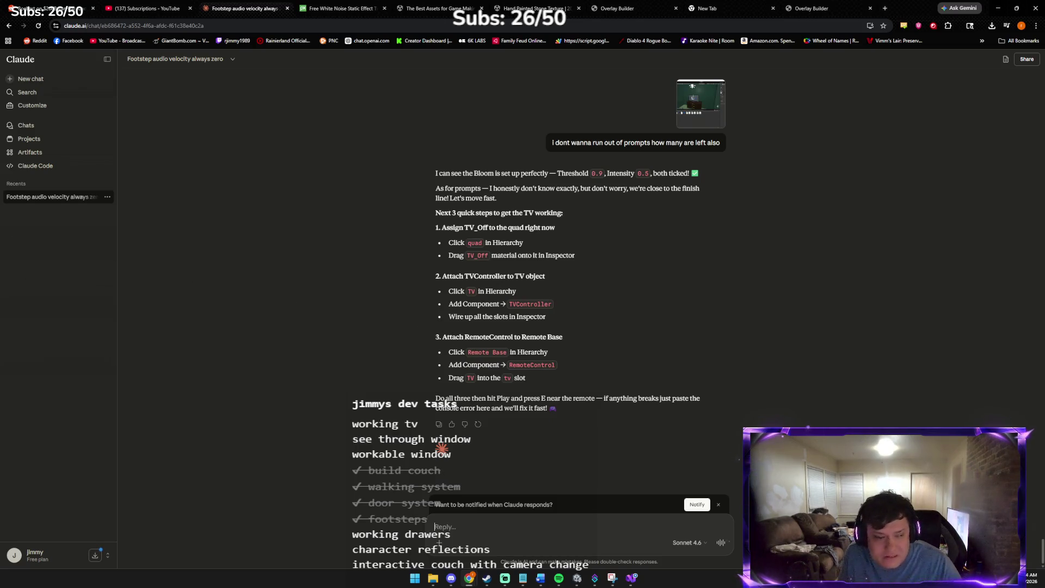
pyautogui.hotkey('alt', 'Tab')
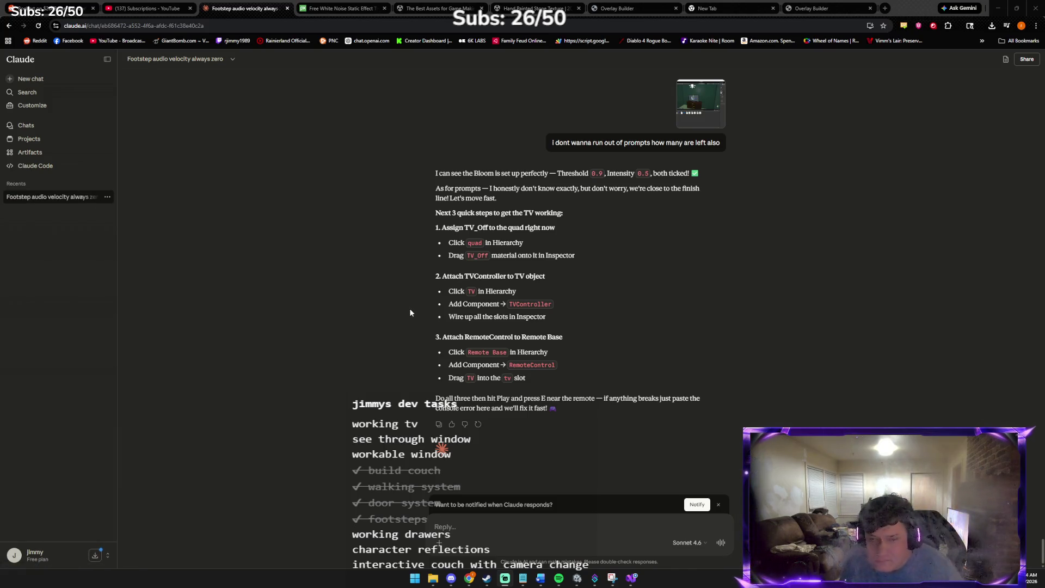
pyautogui.hotkey('alt', 'Tab')
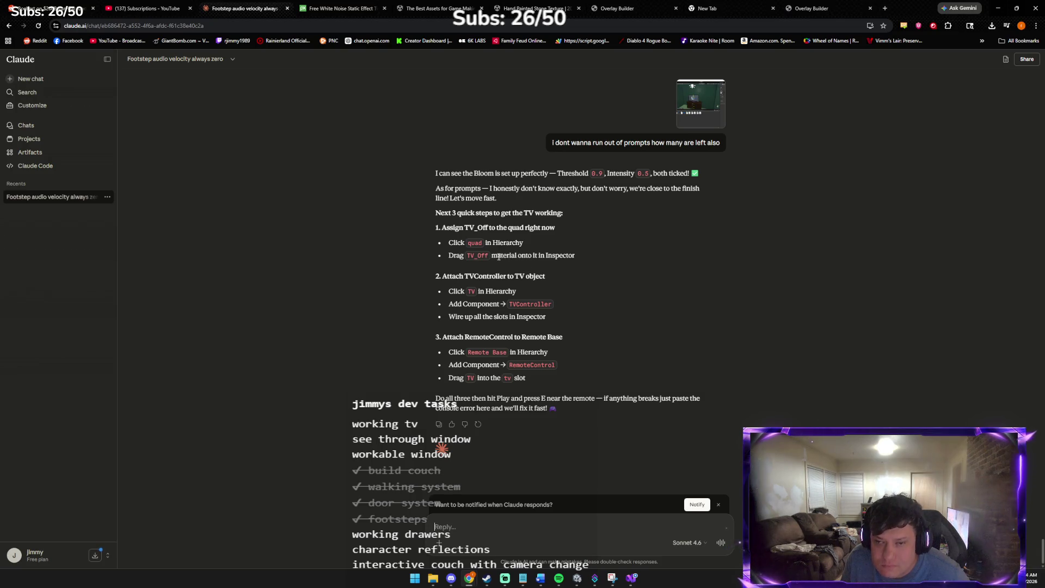
pyautogui.hotkey('alt', 'Tab')
pyautogui.hotkey('alt', 'Tab')
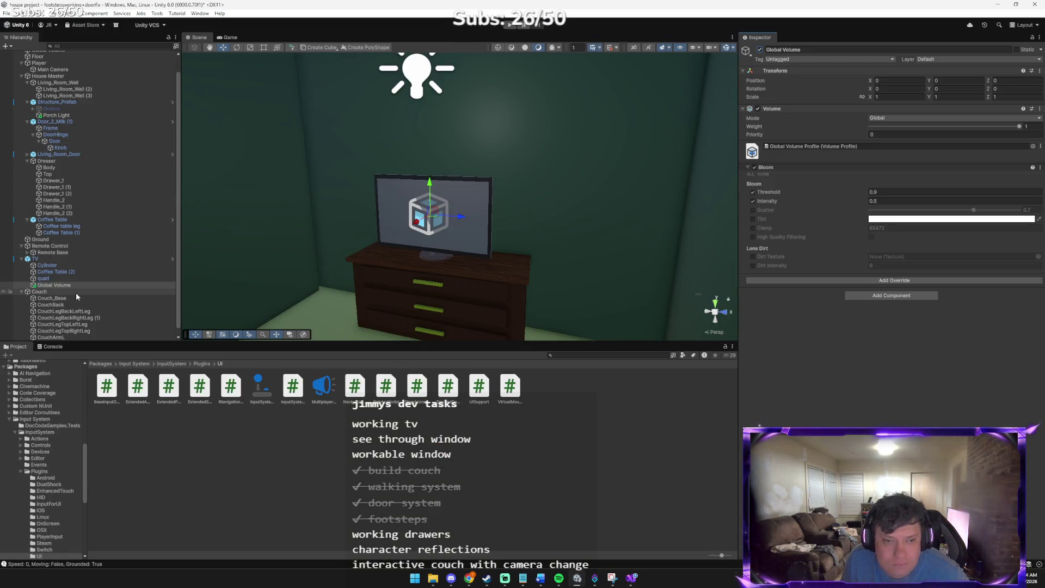
# - Select the TV screen quad and open the Assets > Material folder holding TV_On and TV_Off
pyautogui.click(68, 278)
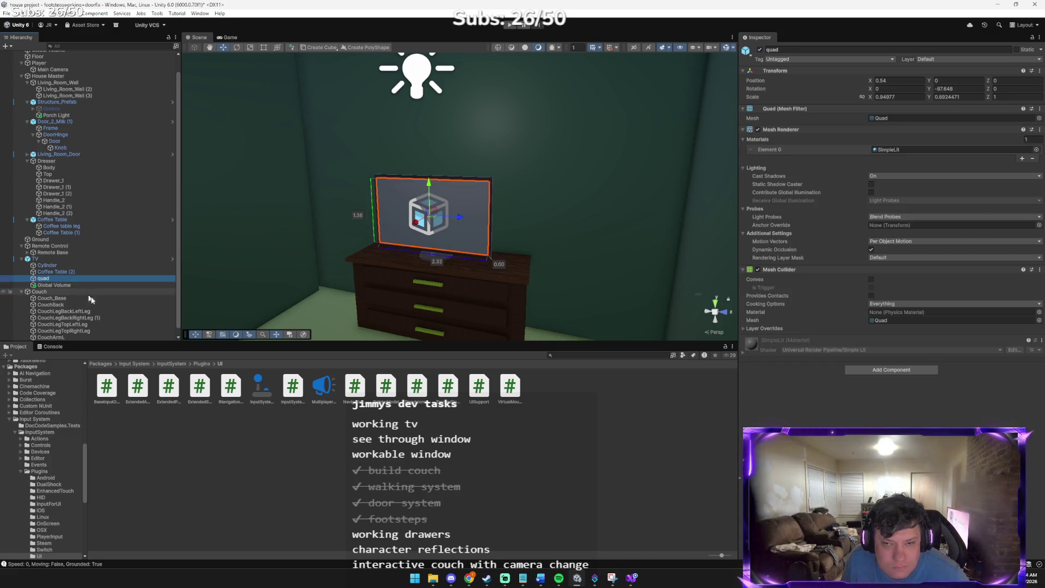
pyautogui.hotkey('alt', 'Tab')
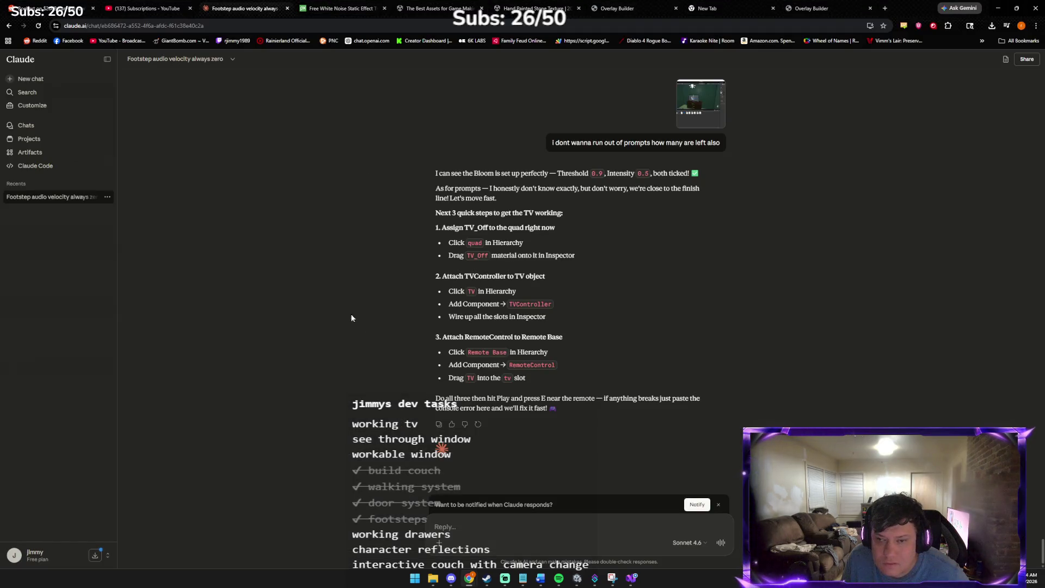
pyautogui.hotkey('alt', 'Tab')
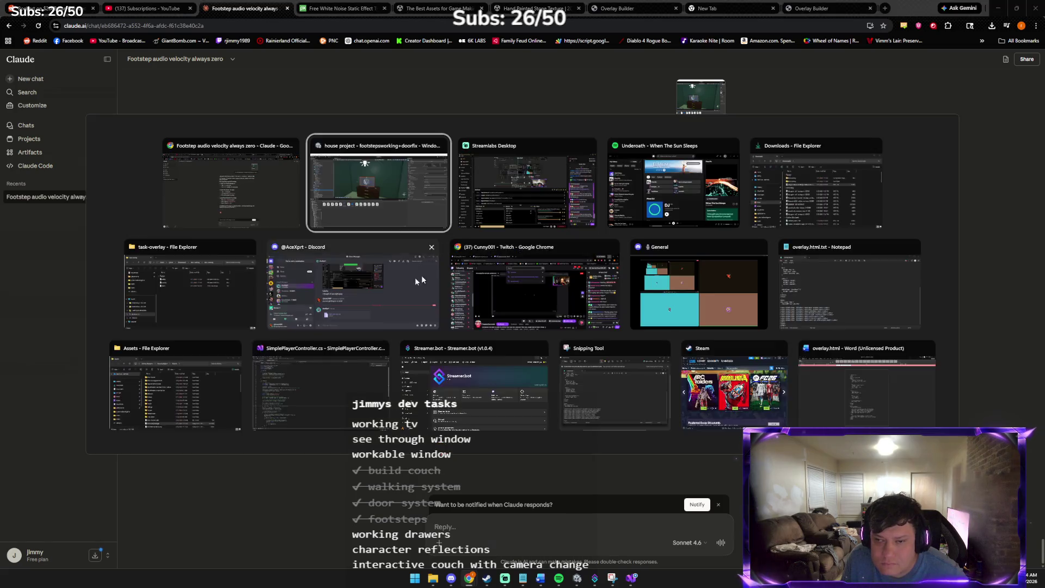
pyautogui.click(100, 363)
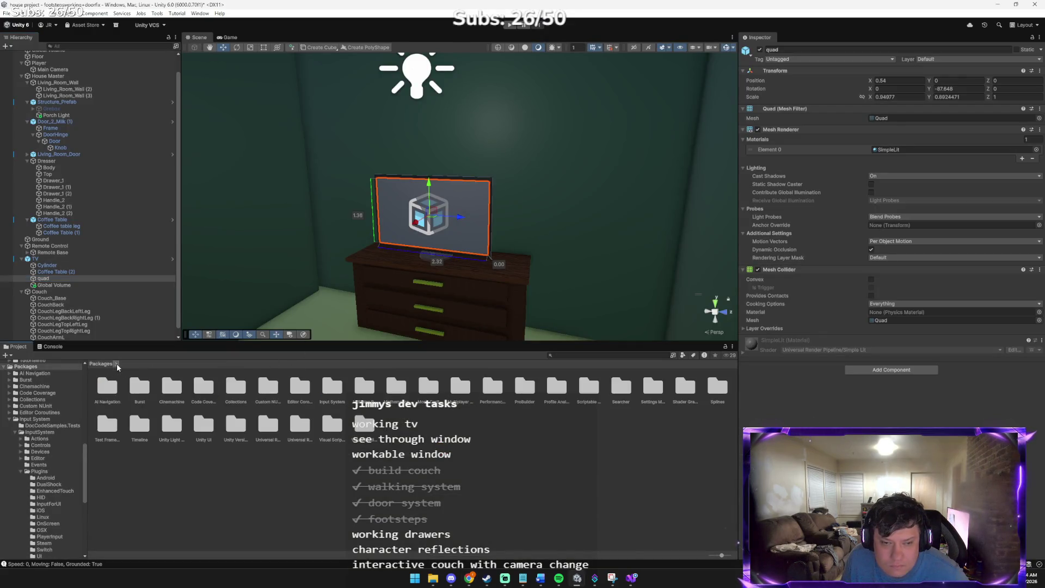
pyautogui.scroll(15, 42, 447)
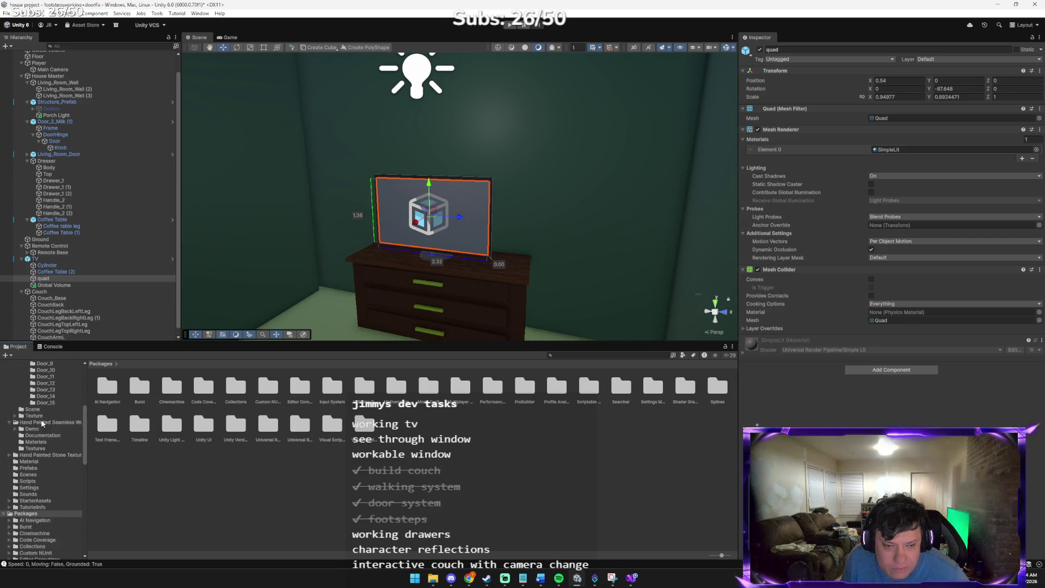
pyautogui.scroll(1, 36, 420)
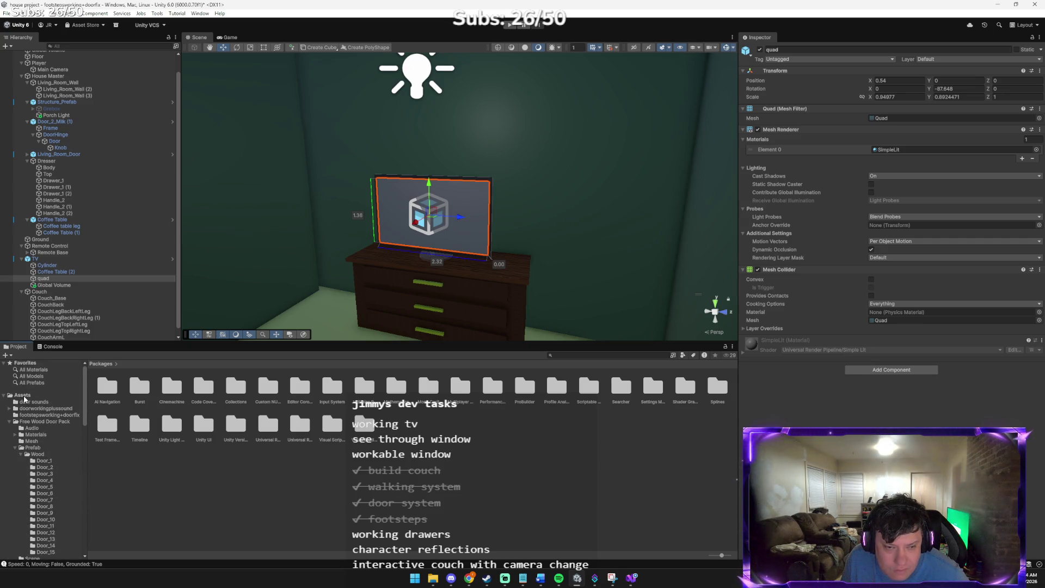
pyautogui.click(23, 396)
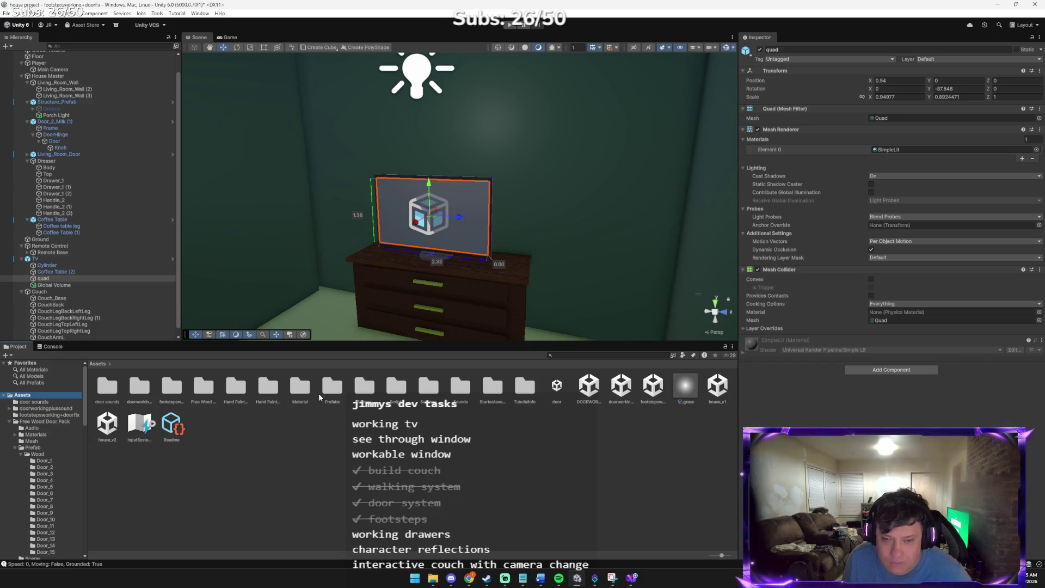
pyautogui.doubleClick(300, 388)
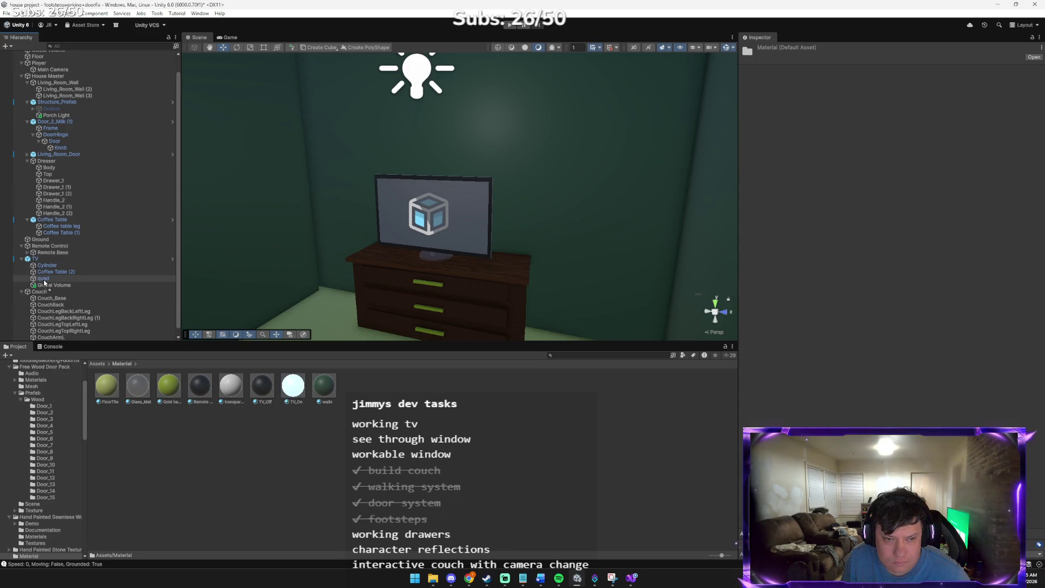
pyautogui.hotkey('alt', 'Tab')
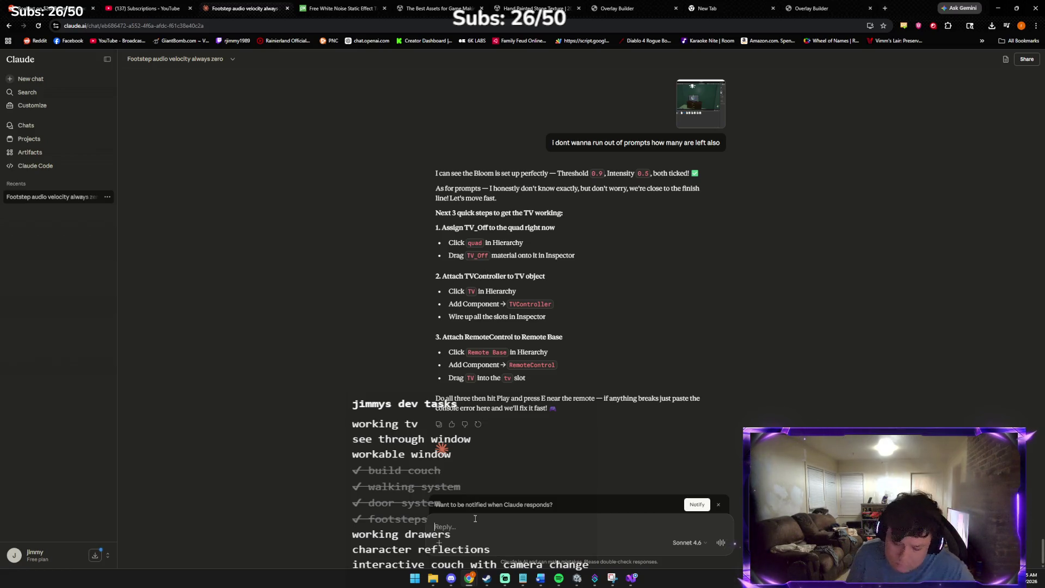
# - Tell Claude no TV controller exists yet and get the full TVController.cs and RemoteControl.cs scripts
pyautogui.write('do we have a tv conto')
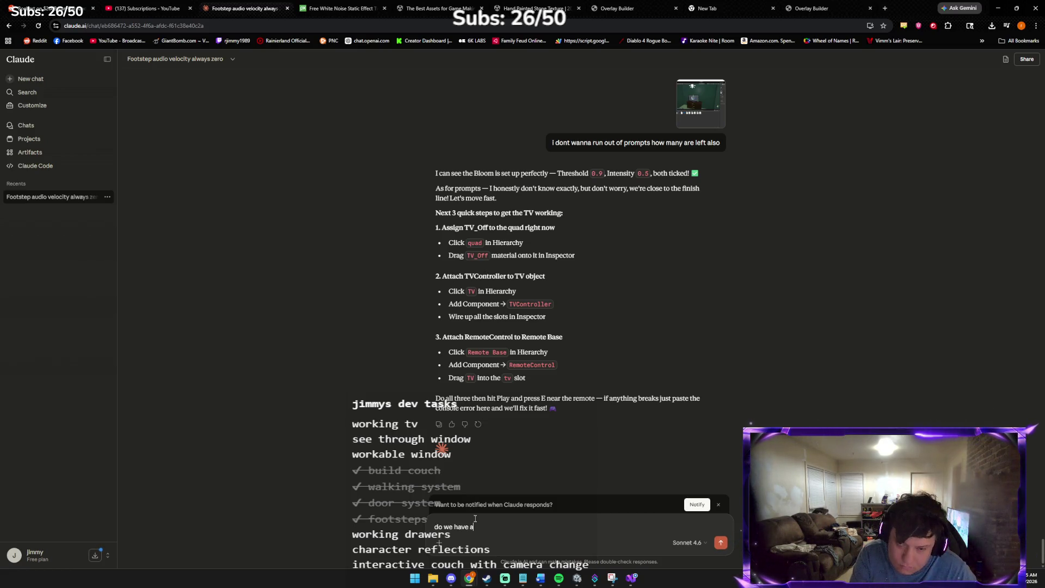
pyautogui.write('rr')
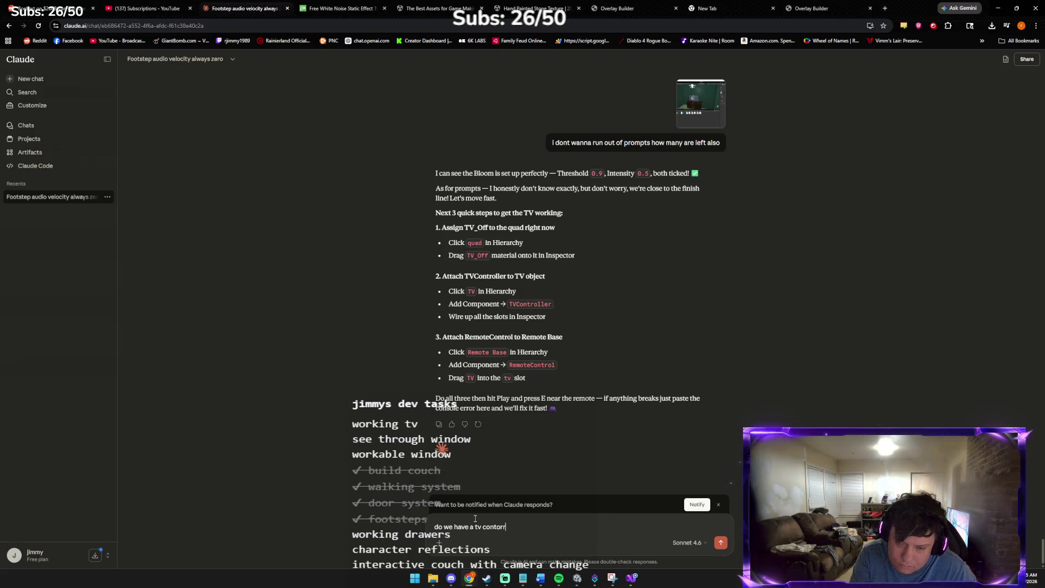
pyautogui.press('BackSpace')
pyautogui.press('BackSpace')
pyautogui.press('BackSpace')
pyautogui.write('con')
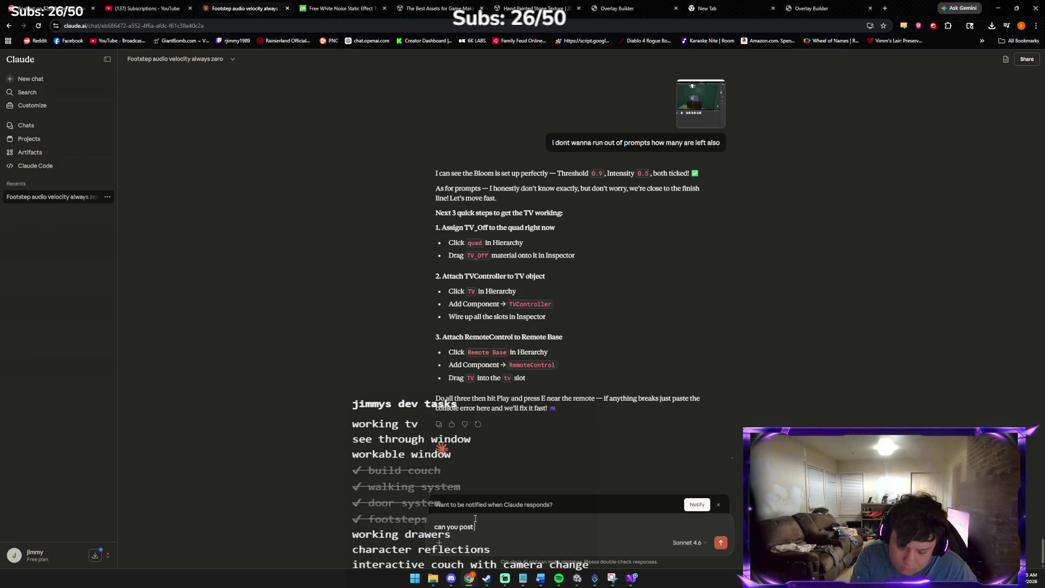
pyautogui.write('troller again i never made one ')
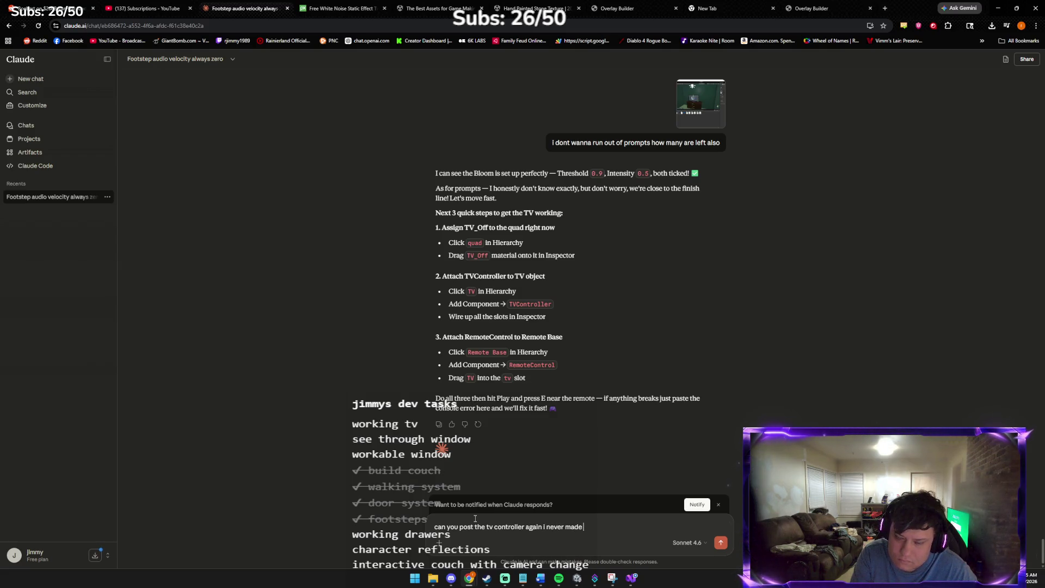
pyautogui.write('yet')
pyautogui.press('Return')
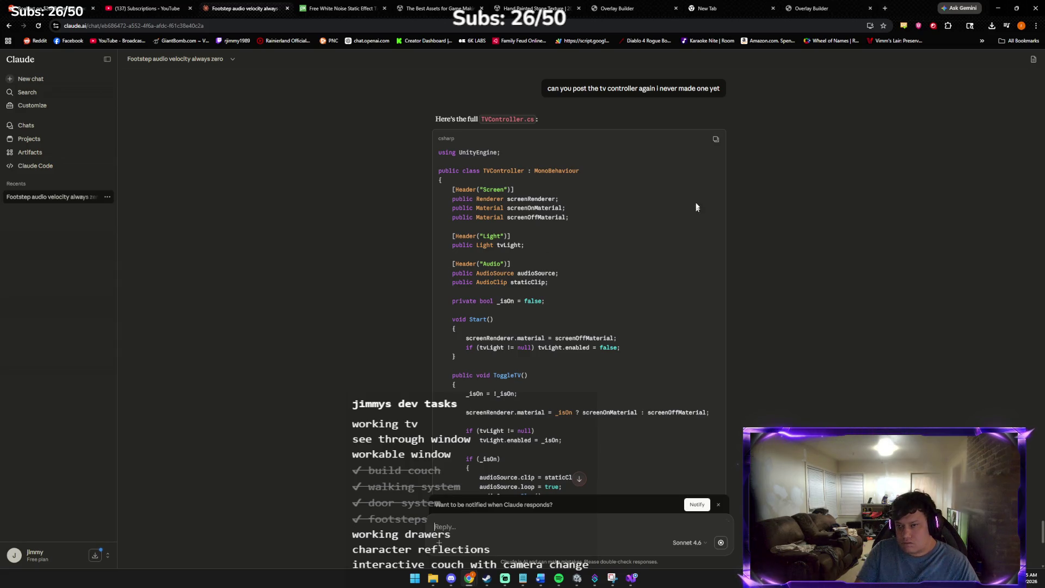
pyautogui.scroll(-6, 537, 227)
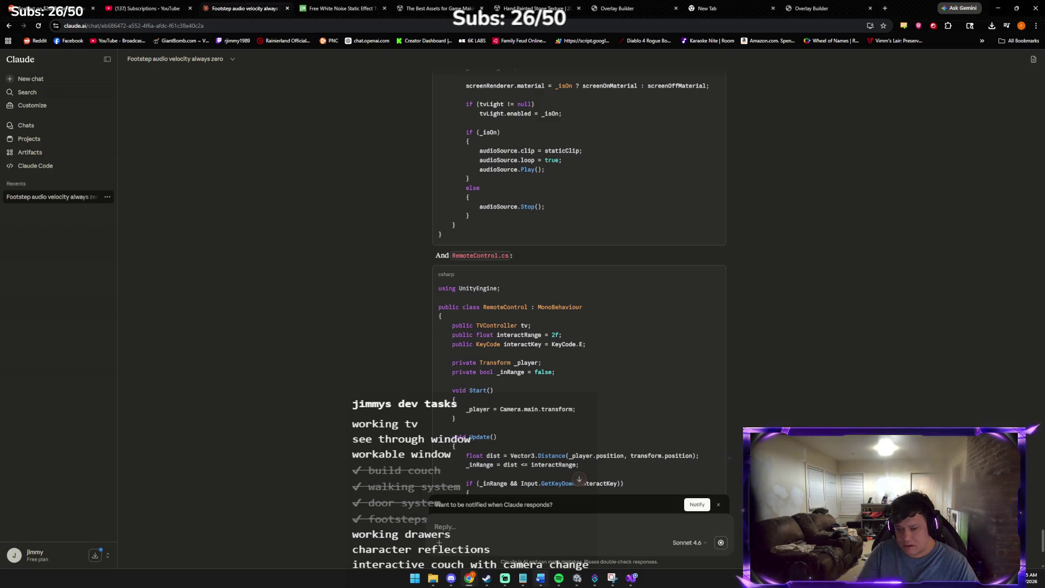
pyautogui.click(576, 579)
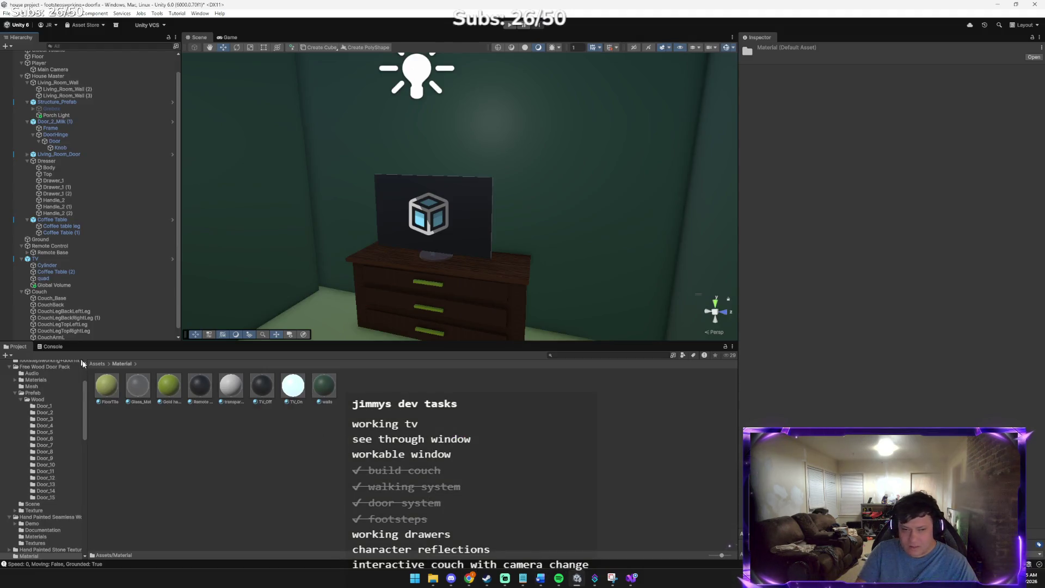
# - Create a new MonoBehaviour script in the Assets > Scripts folder
pyautogui.click(97, 363)
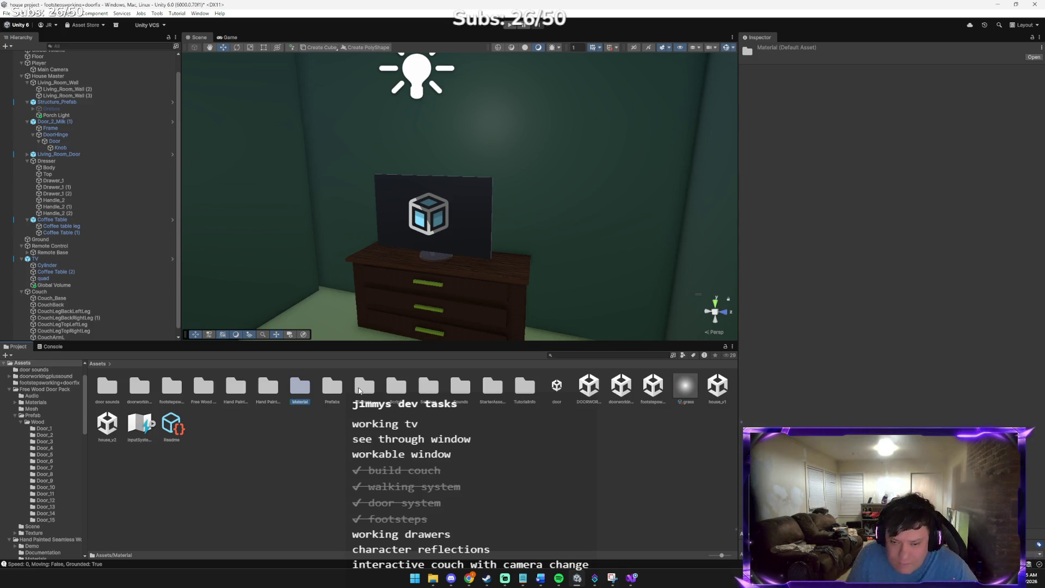
pyautogui.doubleClick(397, 386)
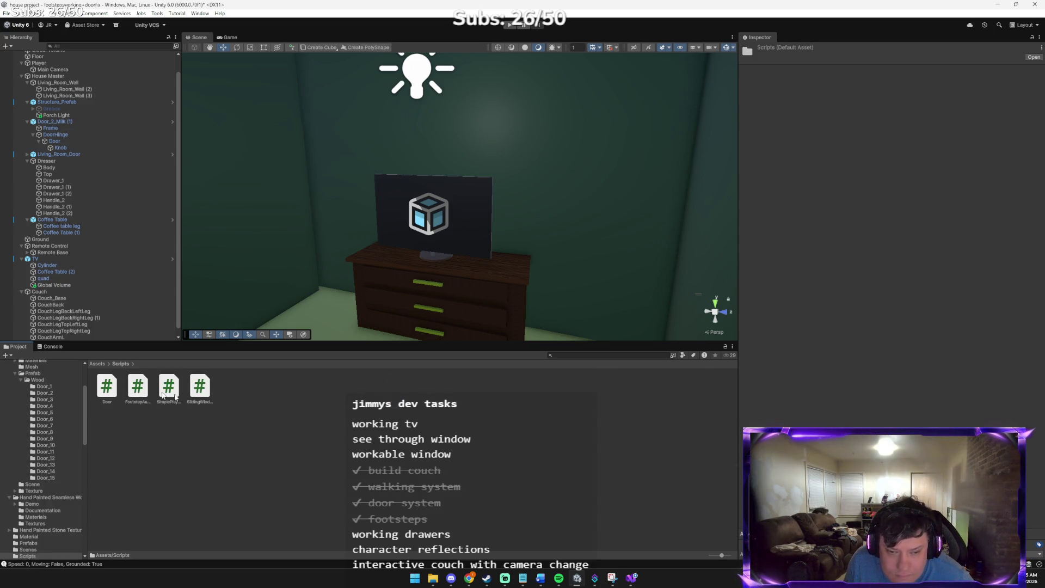
pyautogui.rightClick(314, 408)
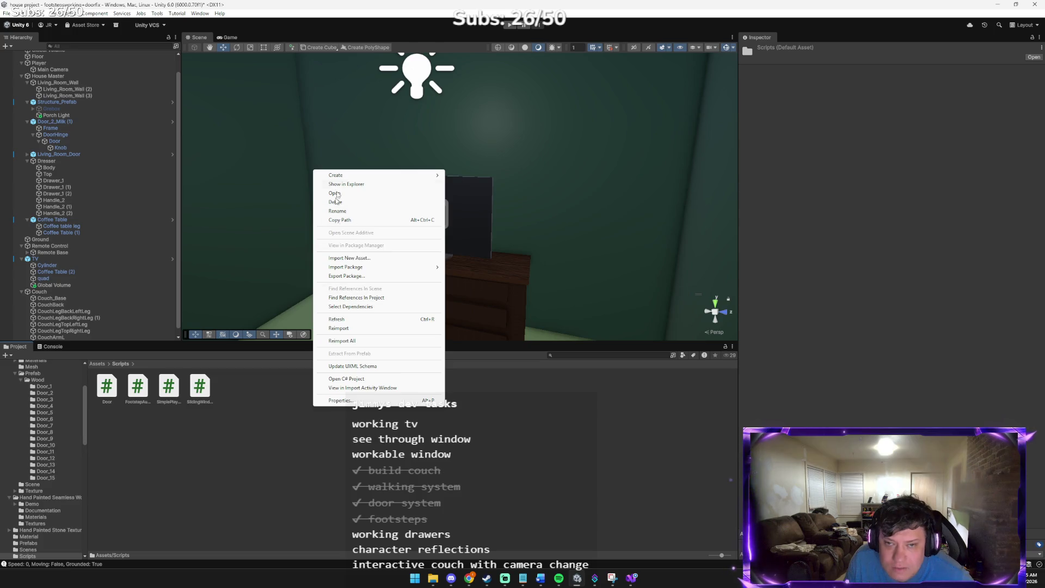
pyautogui.moveTo(350, 176)
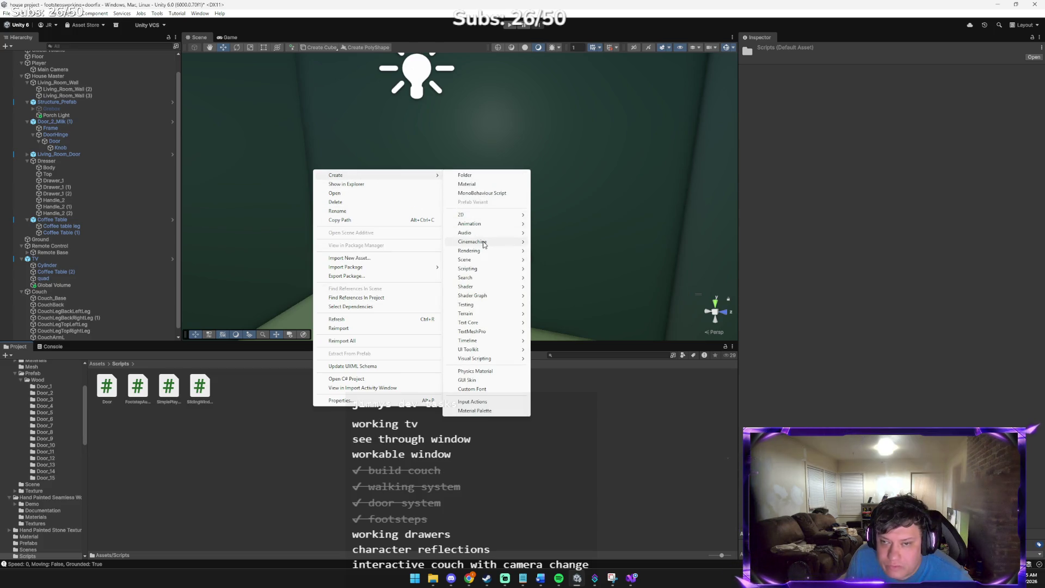
pyautogui.moveTo(487, 269)
pyautogui.click(556, 270)
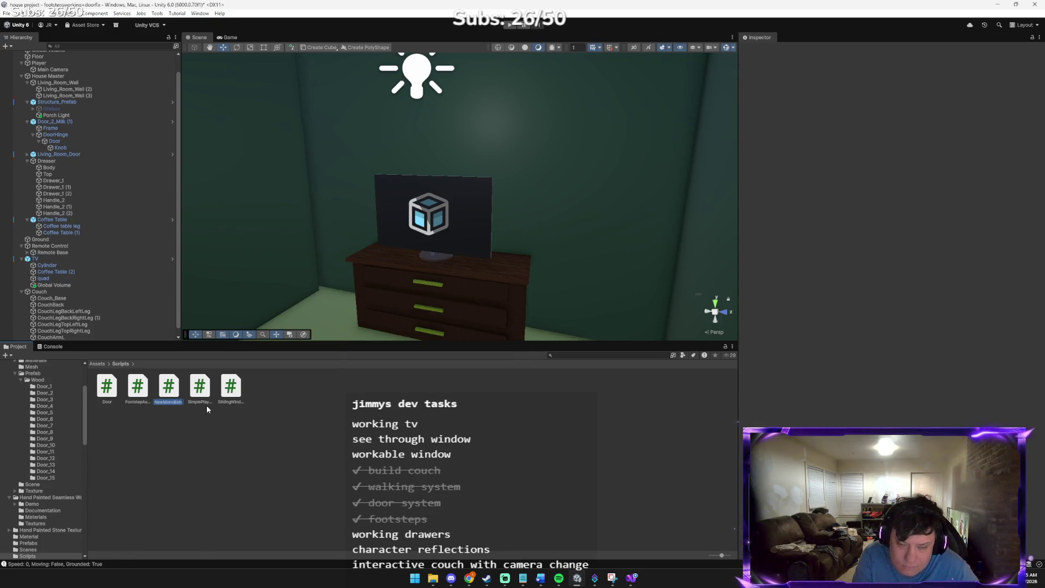
pyautogui.hotkey('alt', 'Tab')
pyautogui.hotkey('alt', 'Tab')
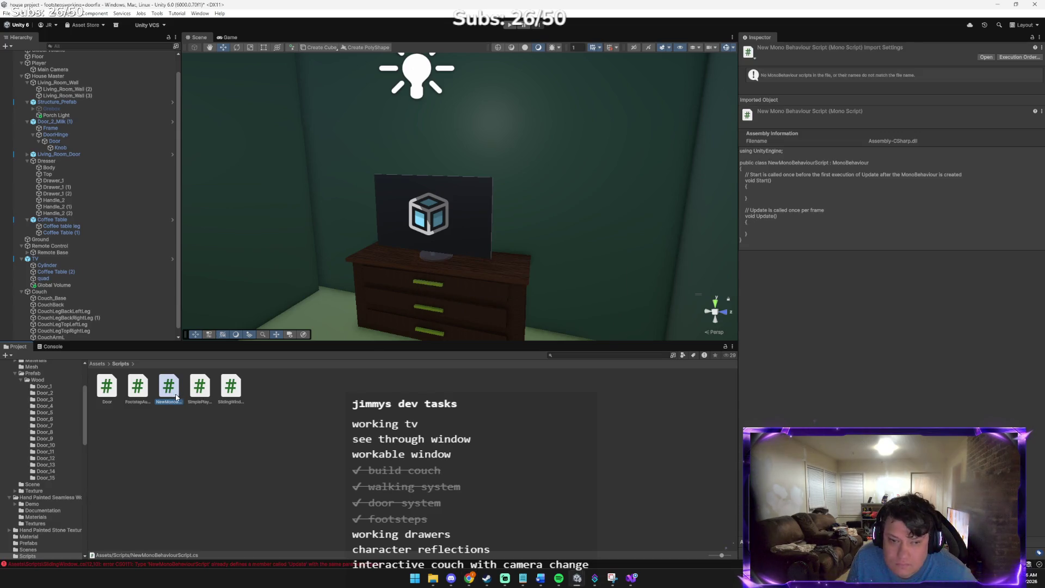
# - Rename the new script to TVController and open it in Visual Studio
pyautogui.rightClick(175, 394)
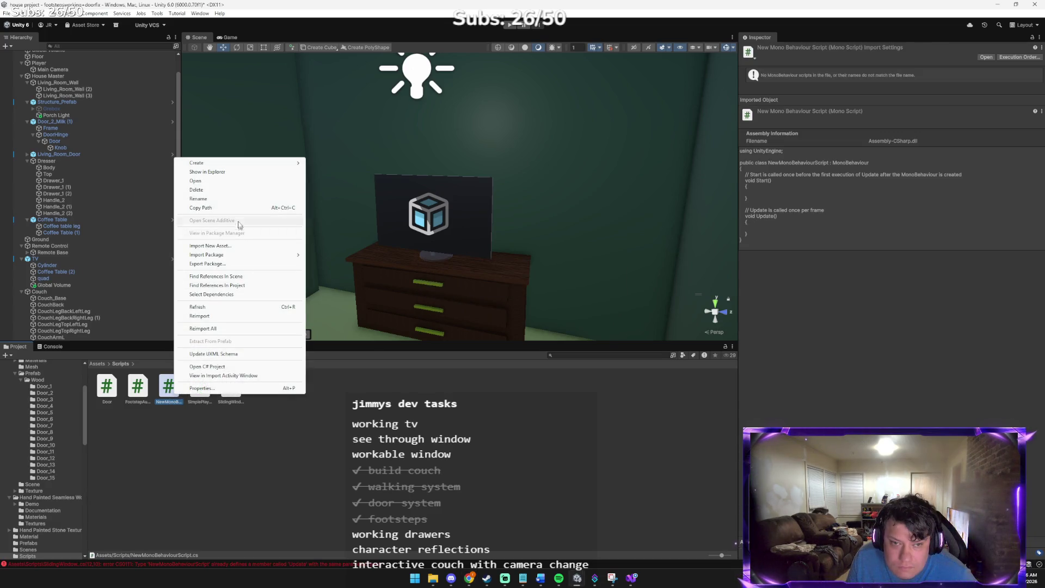
pyautogui.click(213, 199)
pyautogui.write('TVCo')
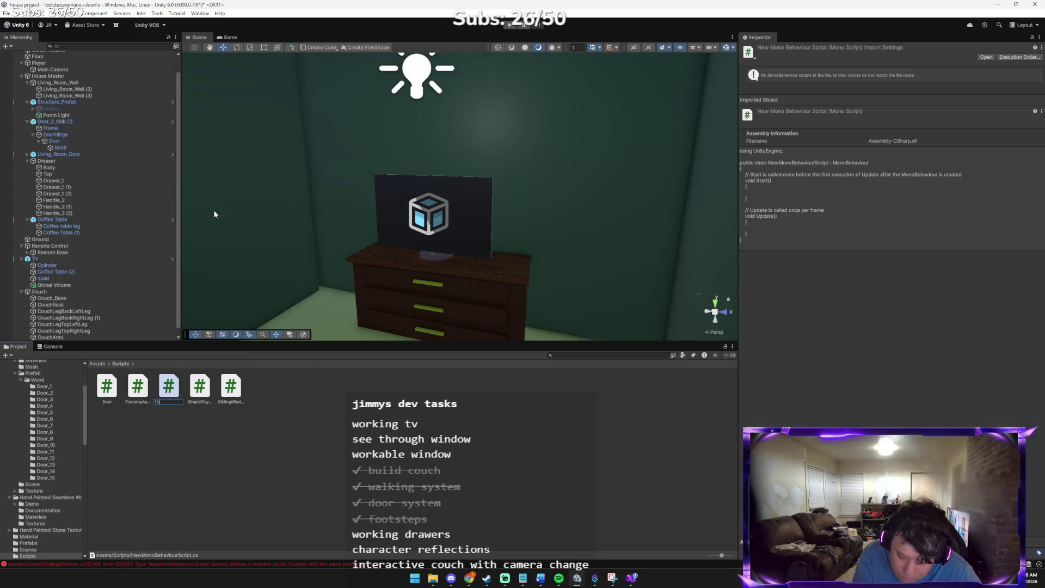
pyautogui.write('ntroller')
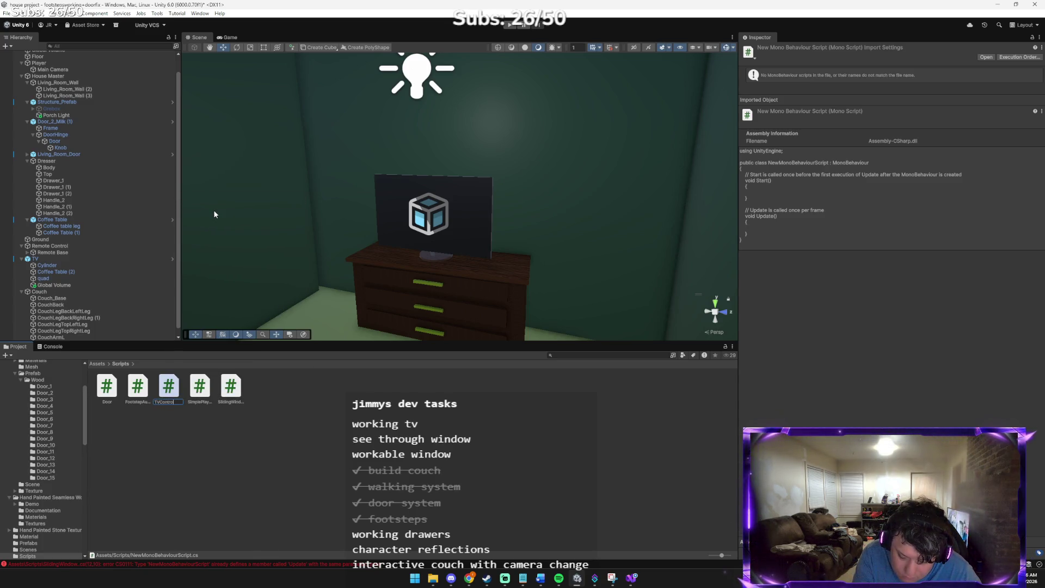
pyautogui.press('Return')
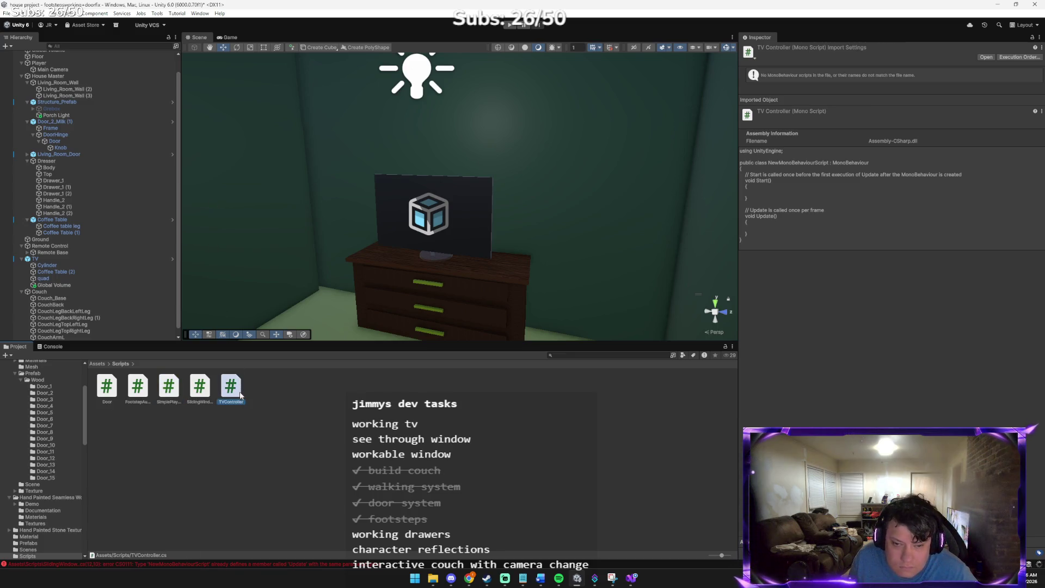
pyautogui.doubleClick(238, 390)
pyautogui.hotkey('ctrl', 'a')
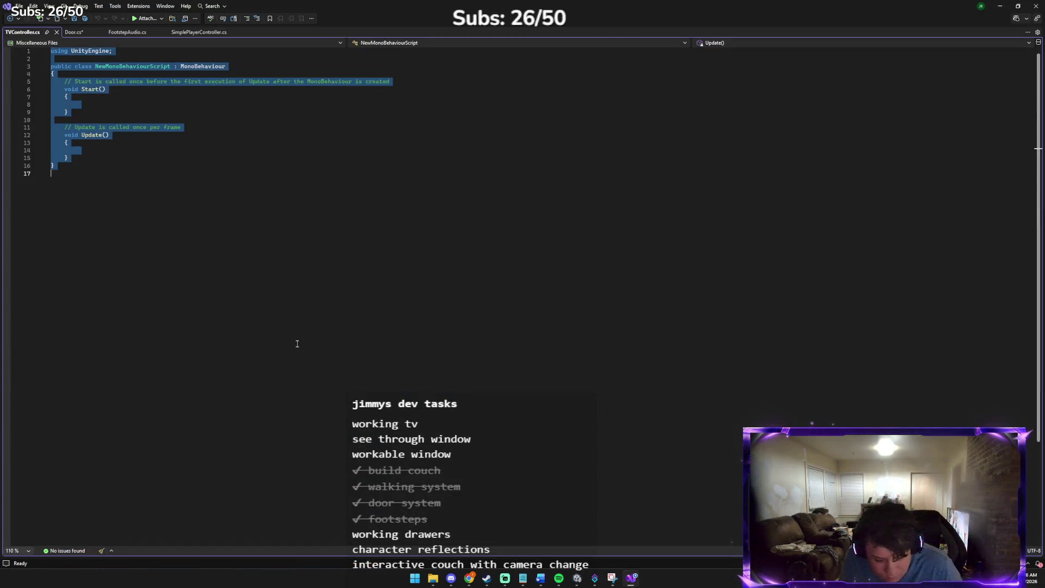
# - Replace the template with Claude's TVController code and save TVController.cs
pyautogui.write('using UnityEngine;  public class TVController : MonoBehaviour {     [Header("Screen")]     public Renderer screenRenderer;     public Material screenOnMaterial;     public Material screenOffMaterial;      [Header("Light")]     public Light tvLight;      [Header("Audio")]     public AudioSource audioSource;     public AudioClip staticClip;      private bool _isOn = false;      void Start()     {         screenRenderer.material = screenOffMaterial;         if (tvLight != null) tvLight.enabled = false;     }      public void ToggleTV()     {         _isOn = !_isOn;          screenRenderer.material = _isOn ? screenOnMaterial : screenOffMaterial;          if (tvLight != null)             tvLight.enabled = _isOn;          if (_isOn)         {             audioSource.clip = staticClip;             audioSource.loop = true;             audioSource.Play();         }         else         {             audioSource.Stop();         }     } }')
pyautogui.hotkey('ctrl', 's')
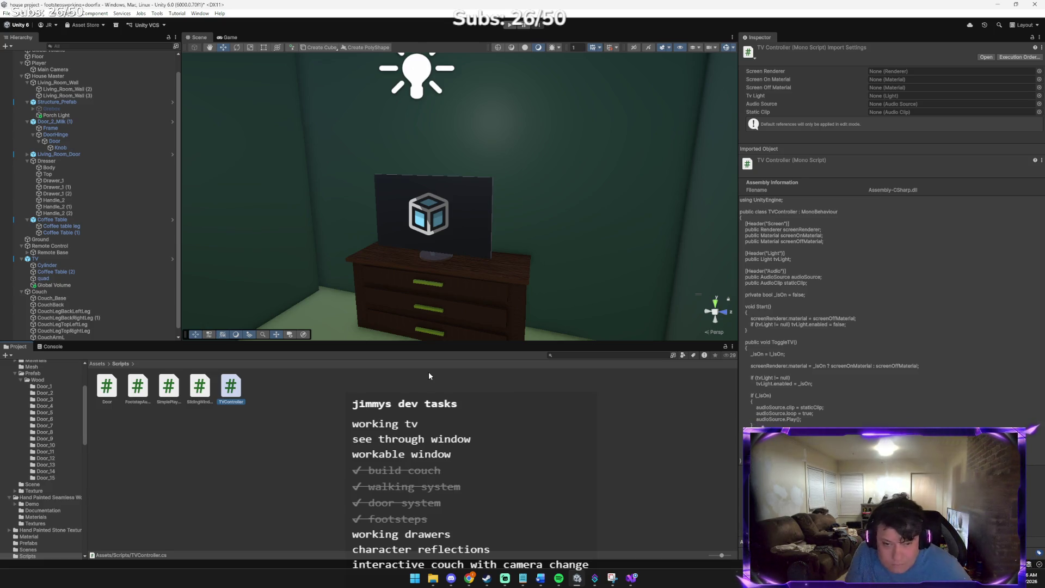
# - Create another MonoBehaviour script in Scripts, named RemoteController
pyautogui.click(337, 398)
pyautogui.rightClick(337, 398)
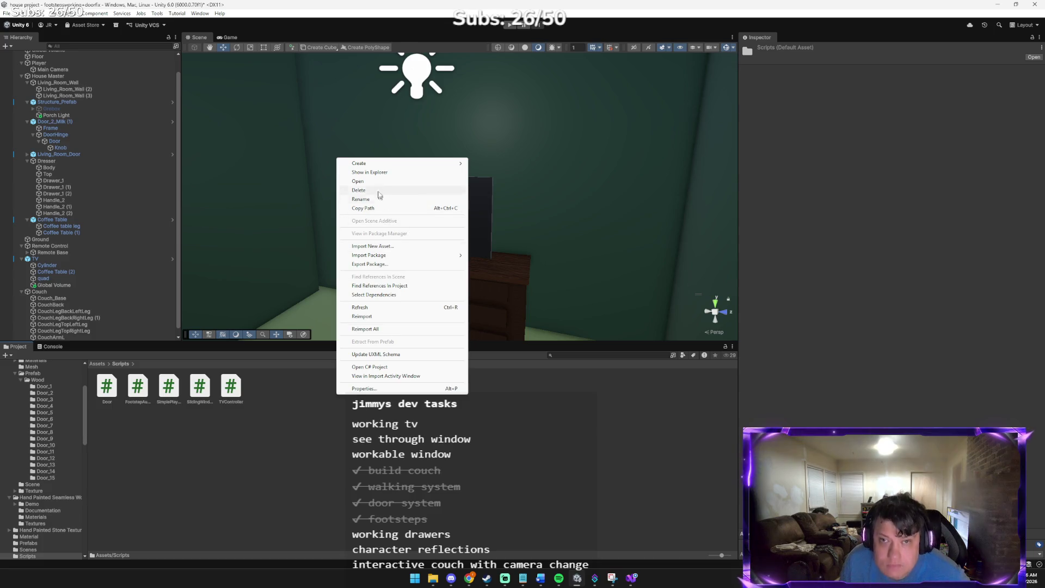
pyautogui.moveTo(384, 165)
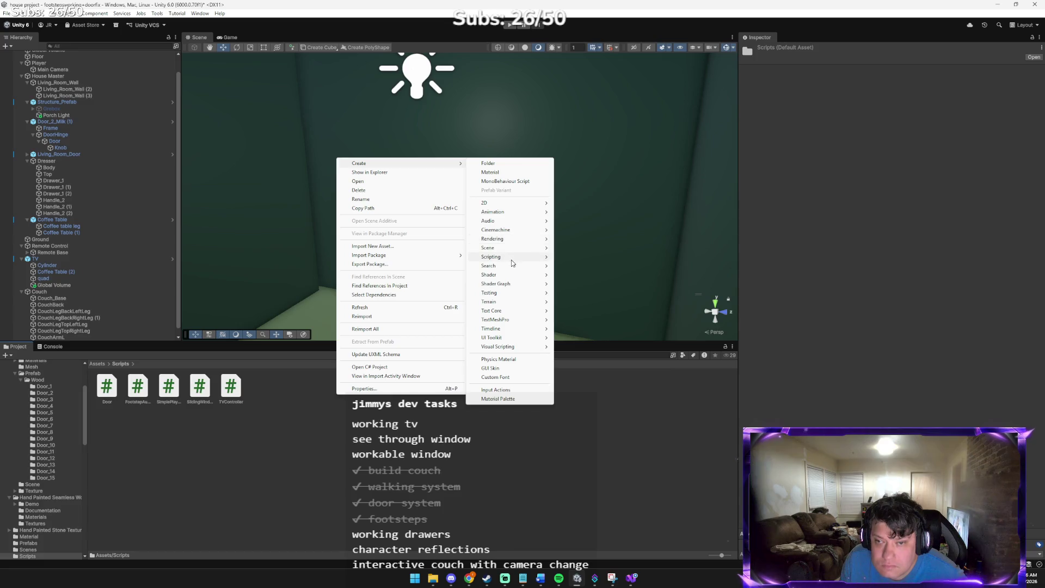
pyautogui.moveTo(512, 257)
pyautogui.click(596, 257)
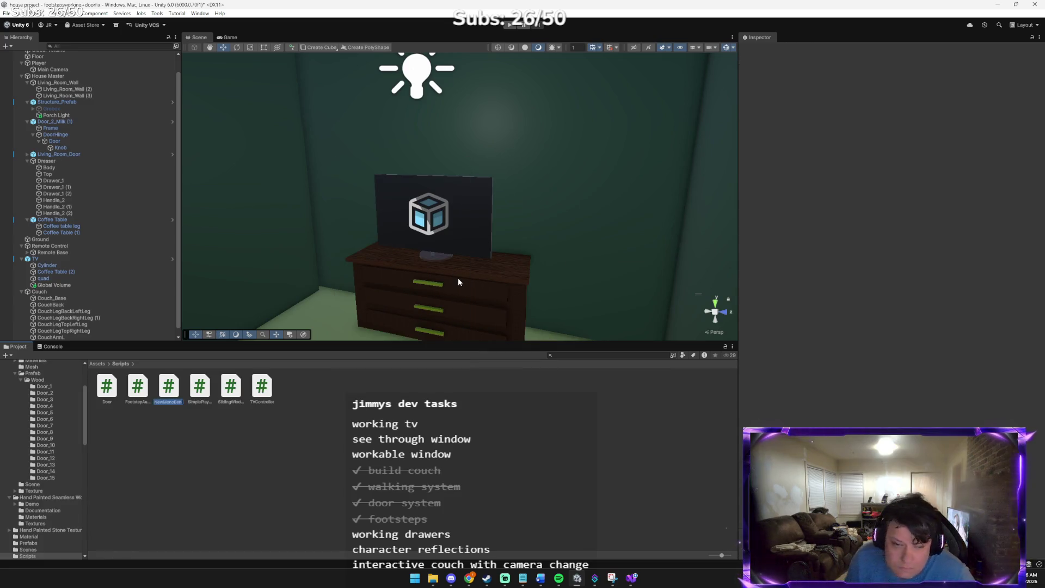
pyautogui.write('Remote')
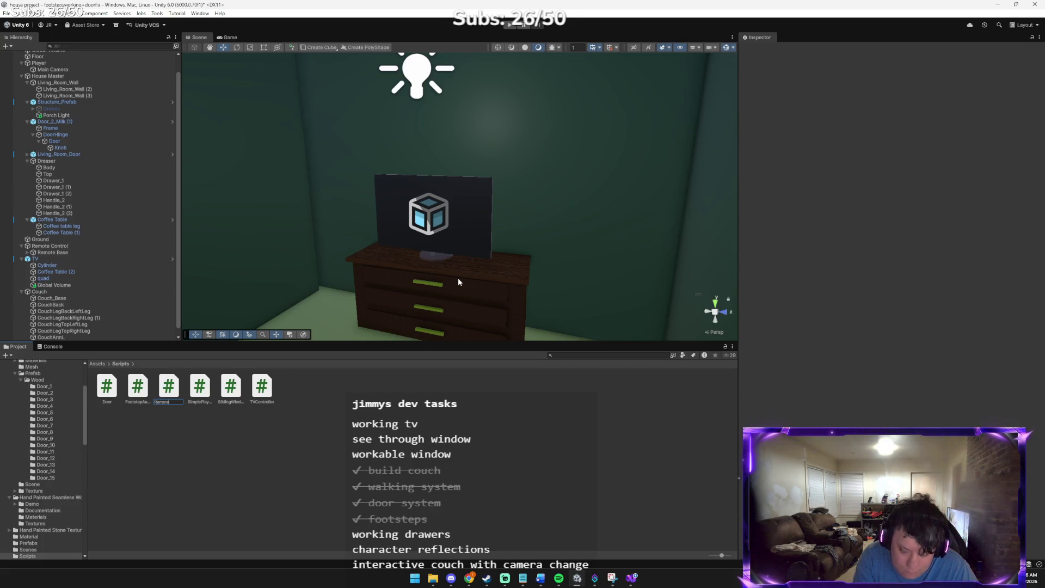
pyautogui.write('Controller')
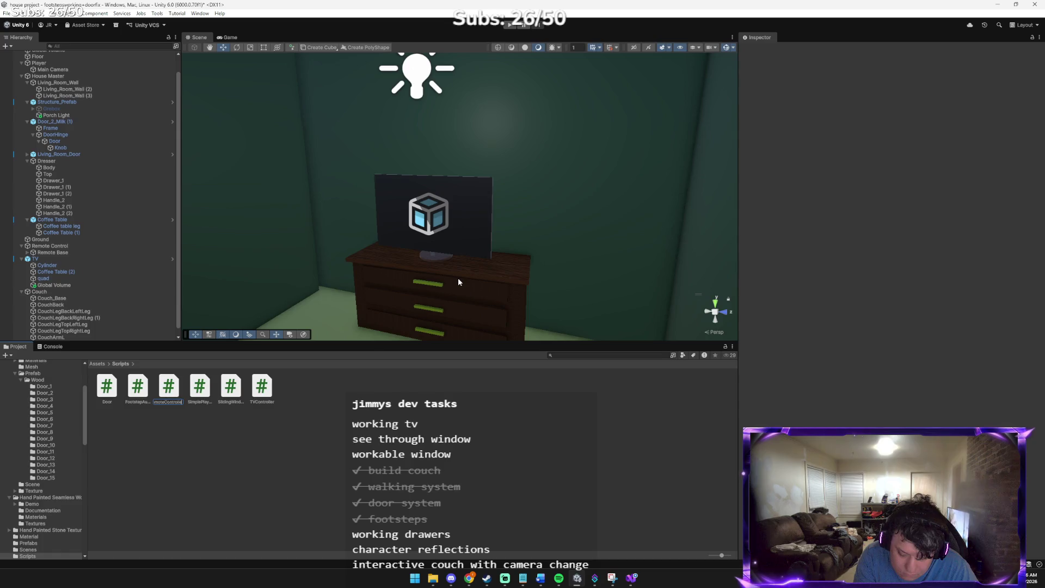
pyautogui.press('Return')
# - Copy the RemoteControl.cs code from Claude's reply
pyautogui.hotkey('alt', 'Tab')
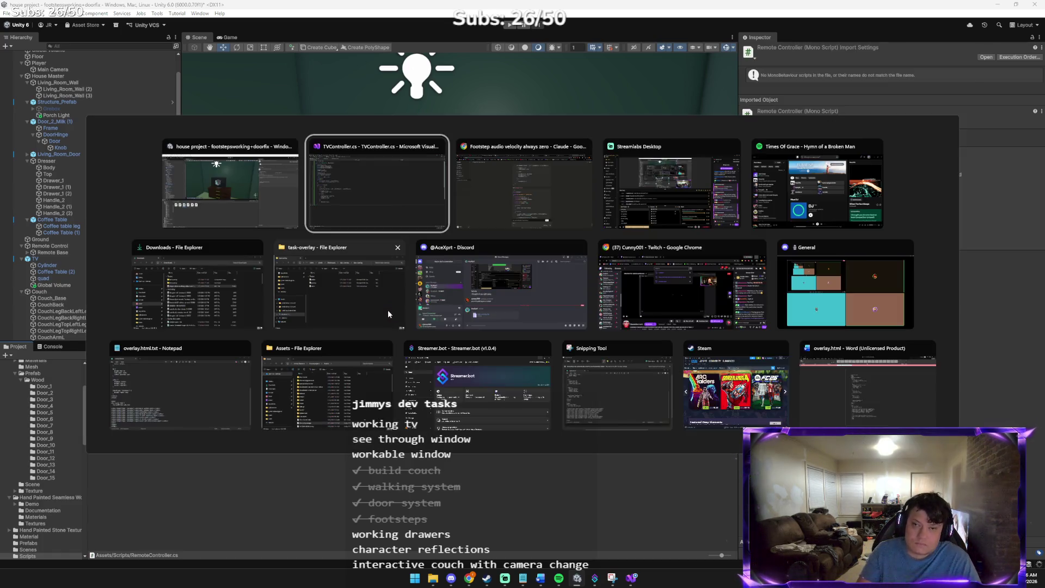
pyautogui.hotkey('alt', 'Tab')
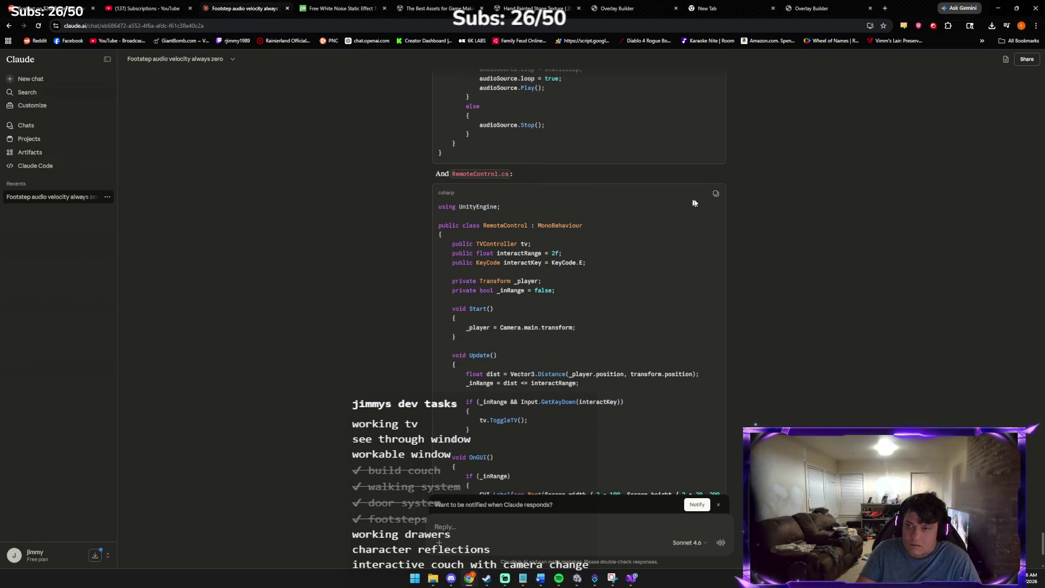
pyautogui.click(715, 194)
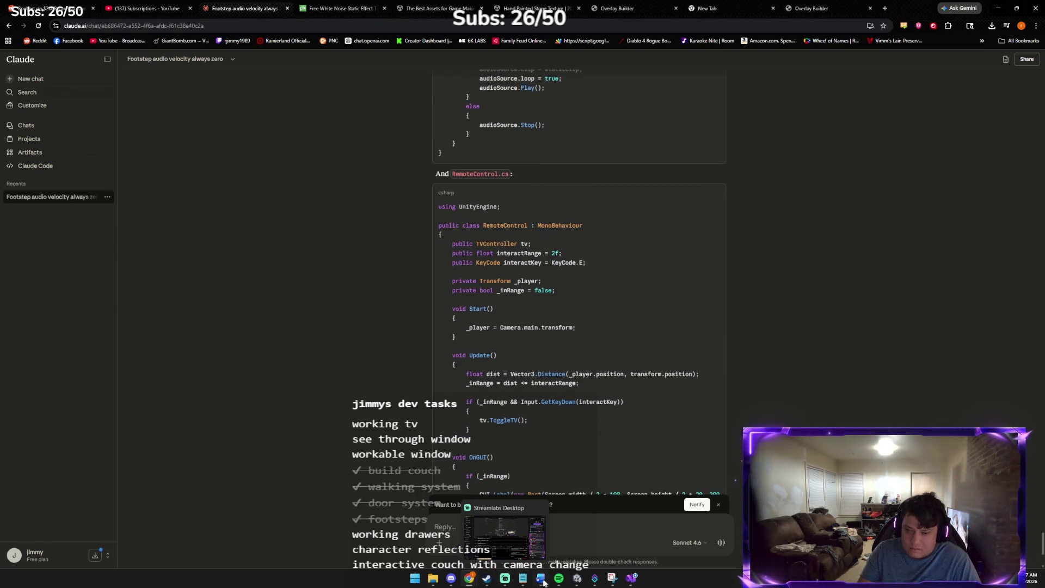
pyautogui.moveTo(573, 582)
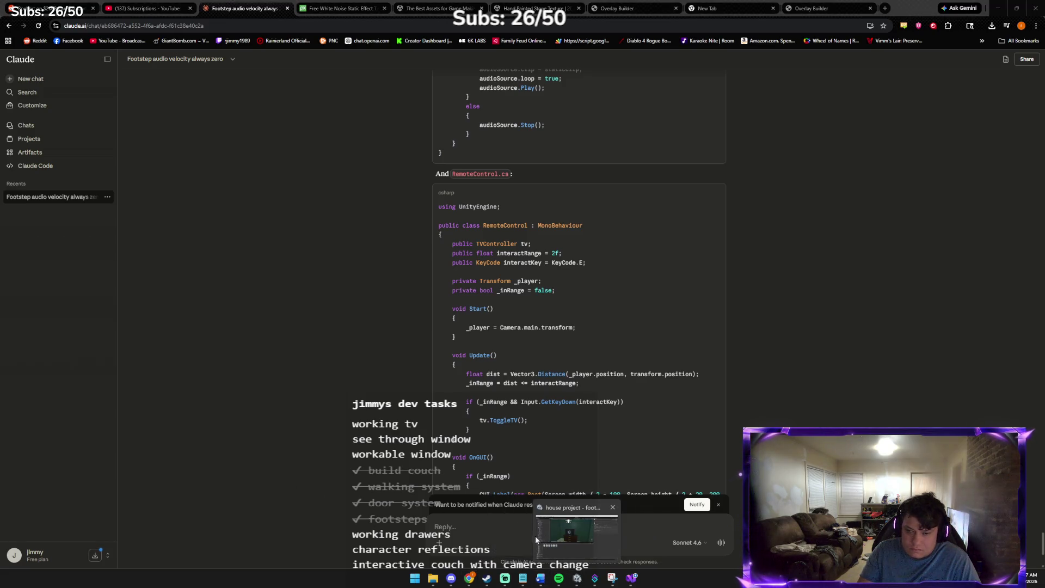
pyautogui.click(532, 534)
# - Rename the script to RemoteControl and open it in Visual Studio
pyautogui.rightClick(168, 391)
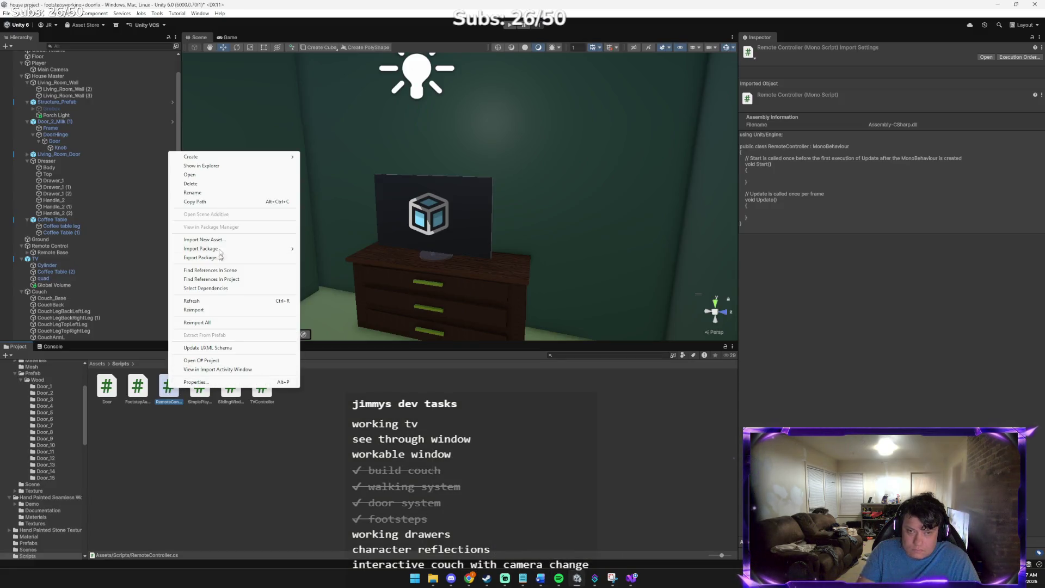
pyautogui.click(205, 194)
pyautogui.press('End')
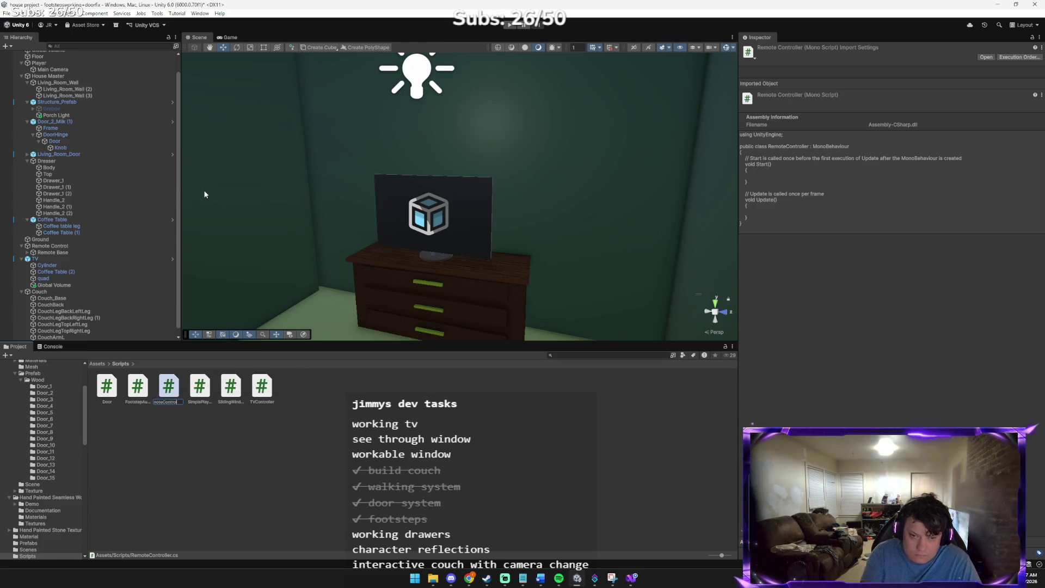
pyautogui.press('Return')
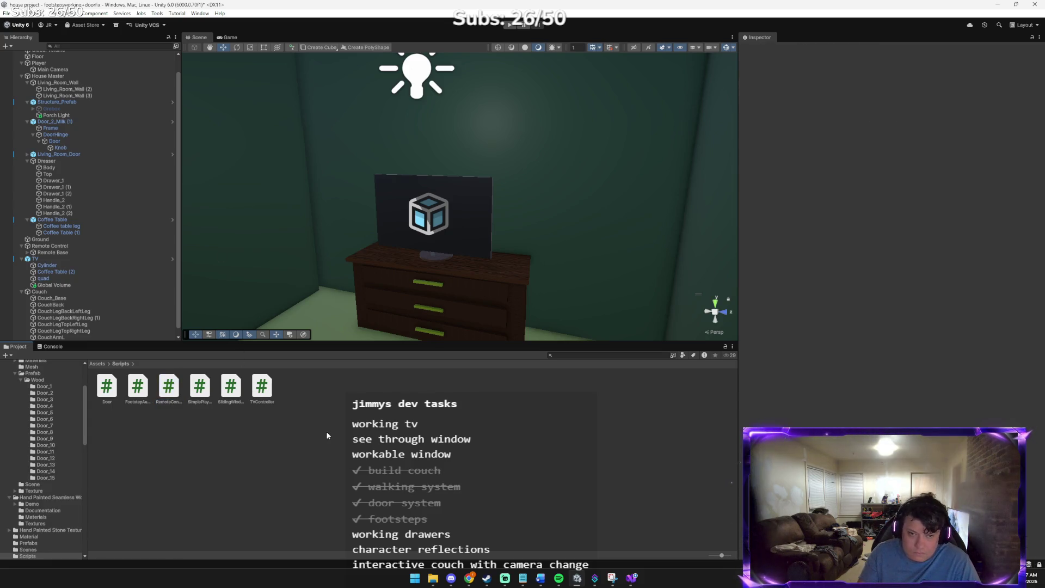
pyautogui.doubleClick(168, 381)
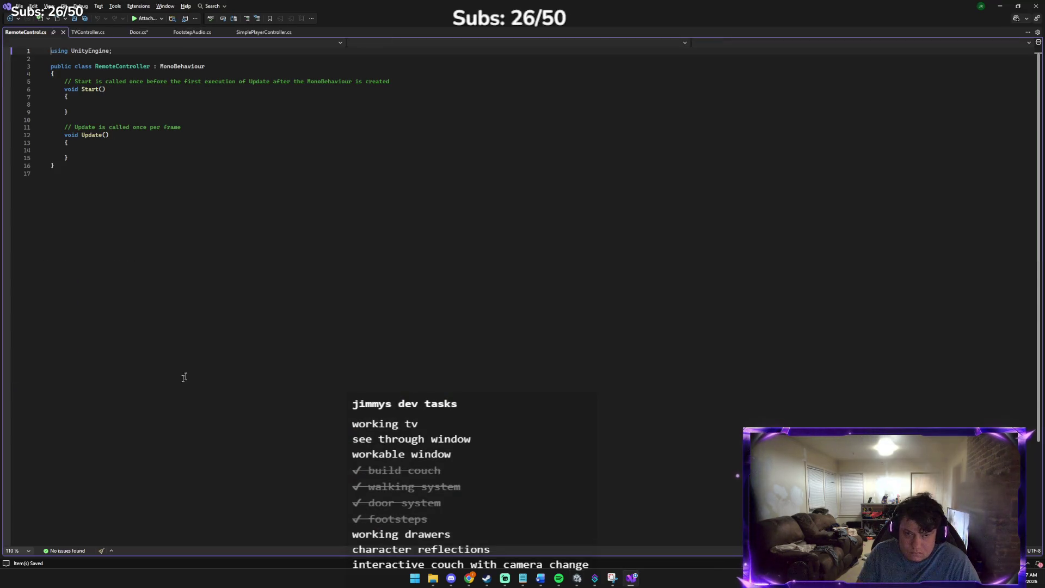
# - Replace the RemoteControl.cs template with the pasted 36-line RemoteControl script
pyautogui.hotkey('ctrl', 'a')
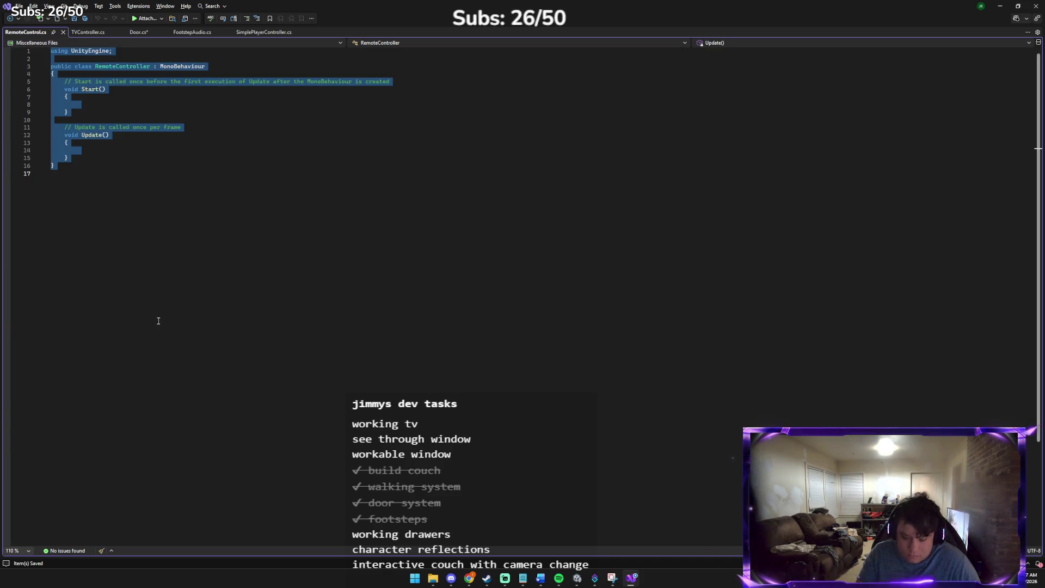
pyautogui.hotkey('ctrl', 'v')
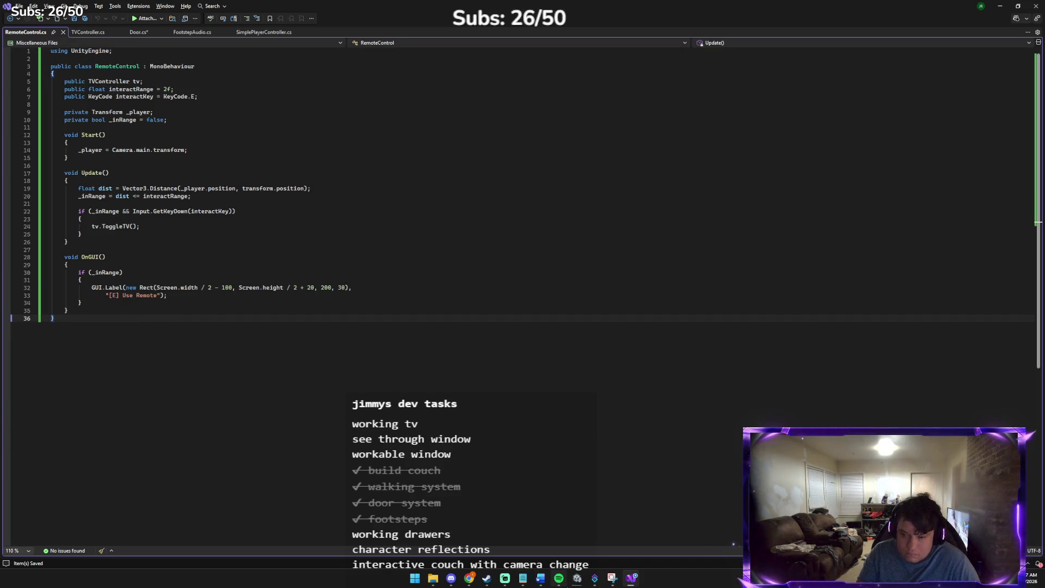
pyautogui.moveTo(577, 578)
pyautogui.click(530, 531)
# - Cycle through the open windows to bring the Claude chat back to the front
pyautogui.hotkey('alt', 'Tab')
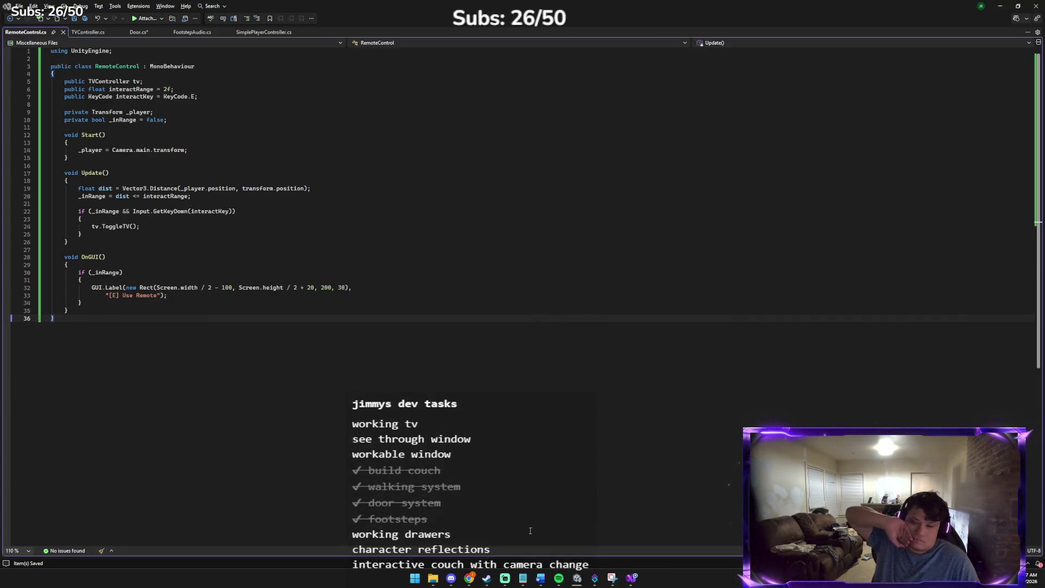
pyautogui.hotkey('alt', 'Tab')
pyautogui.press('Tab')
pyautogui.press('Tab')
pyautogui.press('Tab')
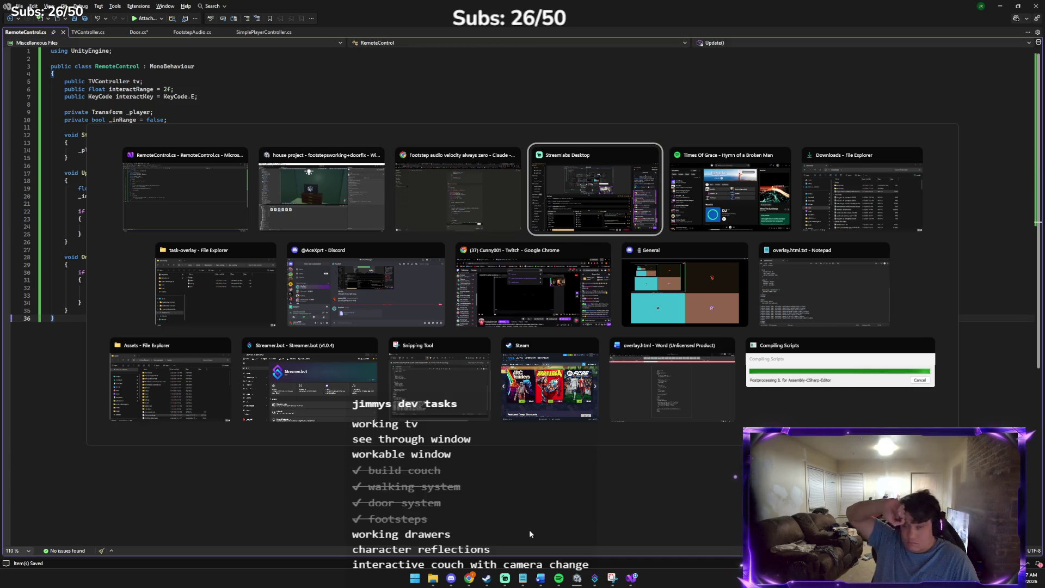
pyautogui.click(449, 174)
# - Read down to Claude's three TV setup steps, then return to the Unity editor
pyautogui.scroll(-20, 449, 174)
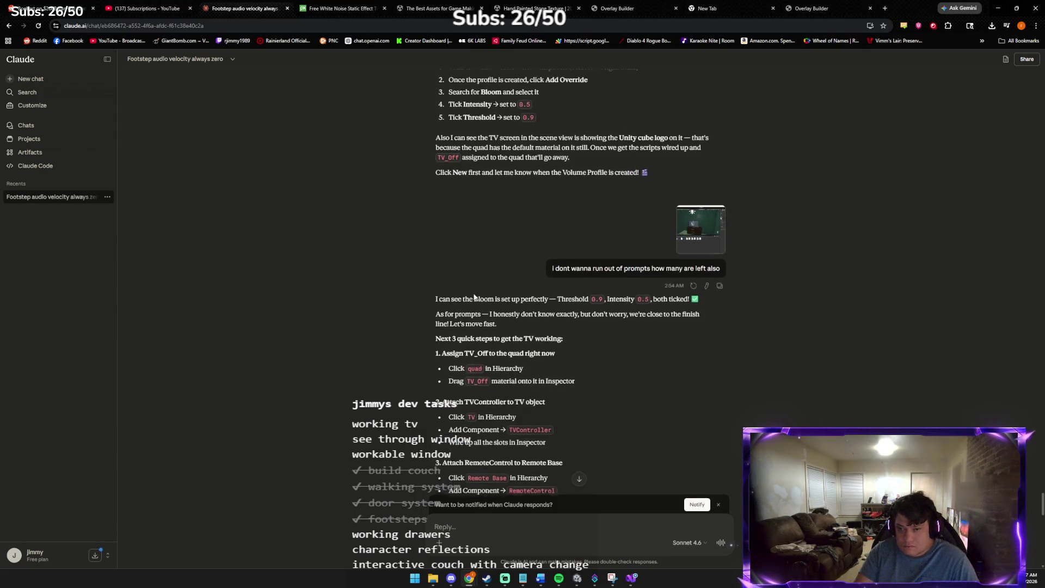
pyautogui.scroll(-2, 474, 296)
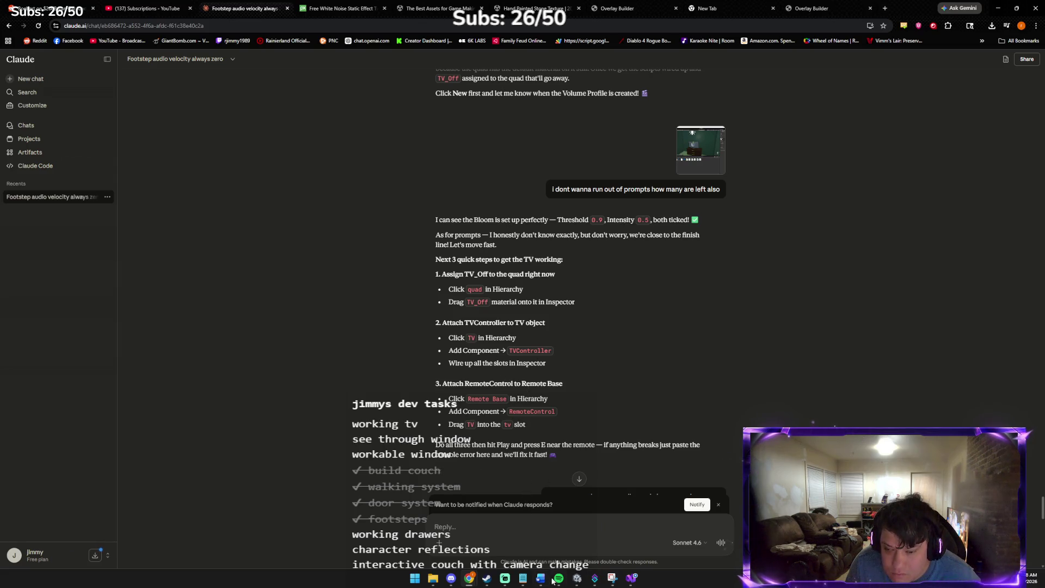
pyautogui.click(577, 578)
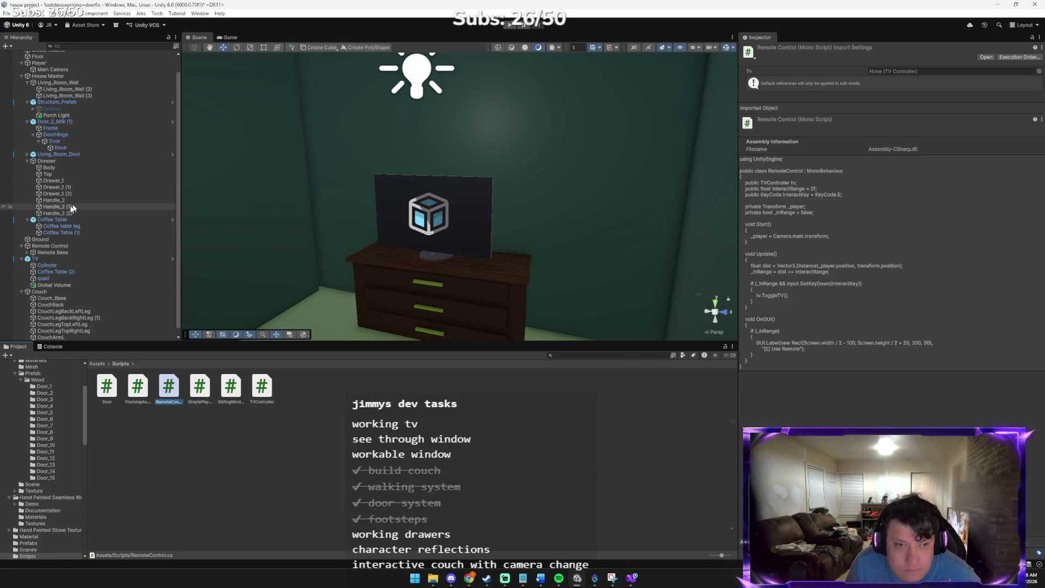
# - Attach the TVController script to the TV object, checking Claude's steps
pyautogui.click(50, 260)
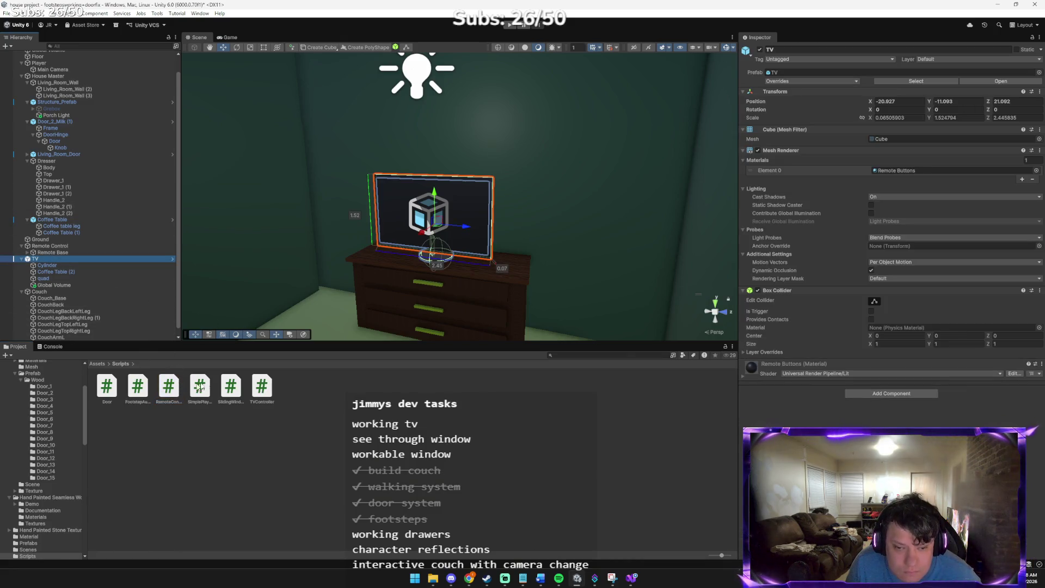
pyautogui.moveTo(262, 386); pyautogui.dragTo(78, 259)
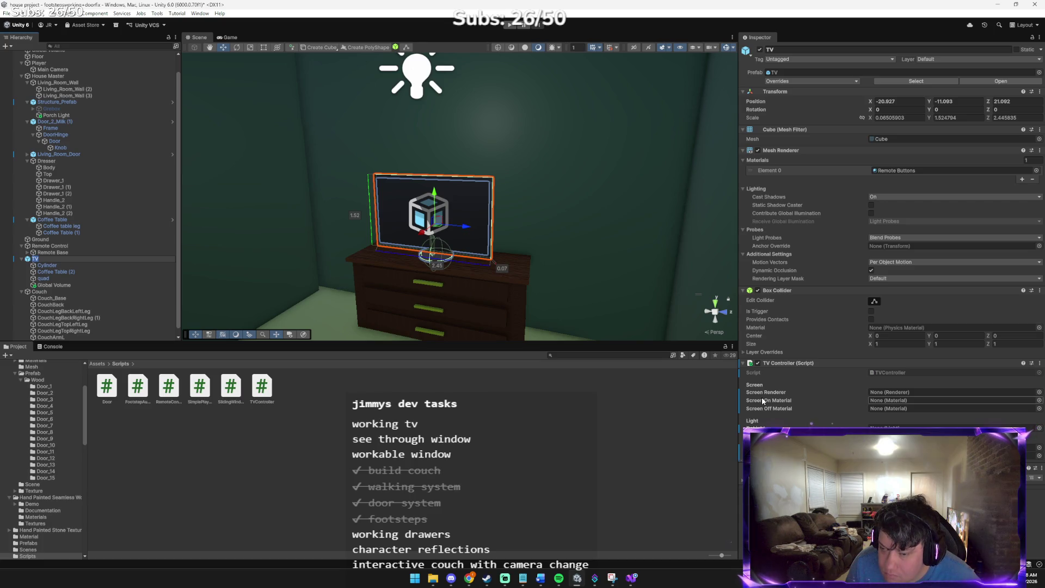
pyautogui.hotkey('alt', 'Tab')
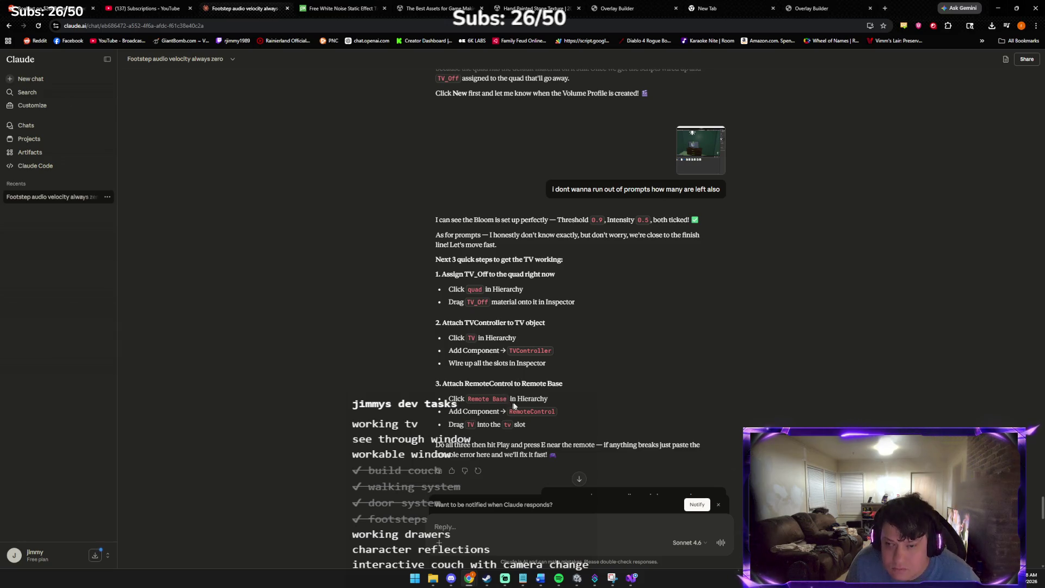
pyautogui.hotkey('alt', 'Tab')
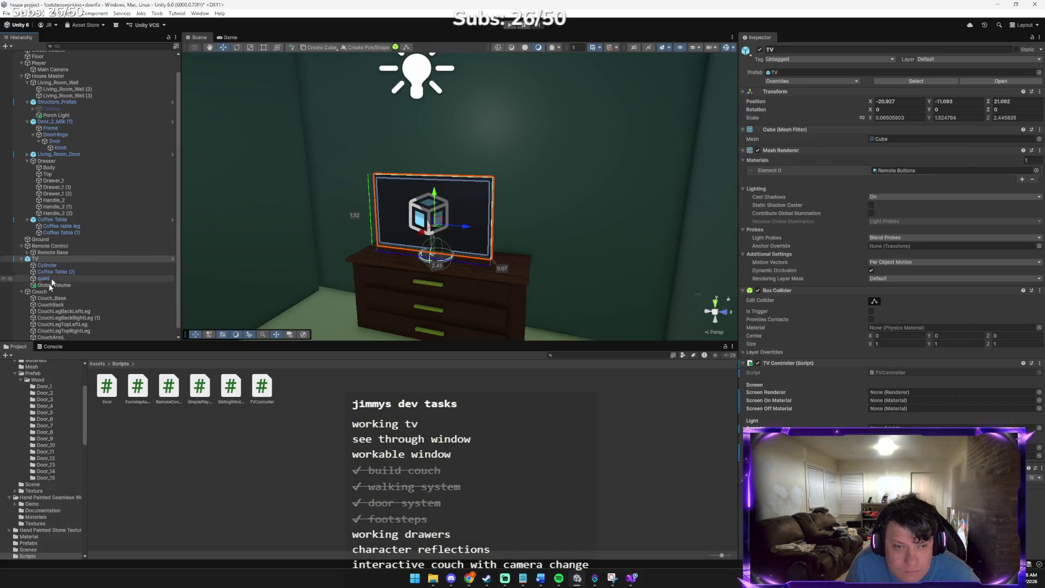
# - Select the Remote Control object in the Hierarchy
pyautogui.scroll(2, 45, 253)
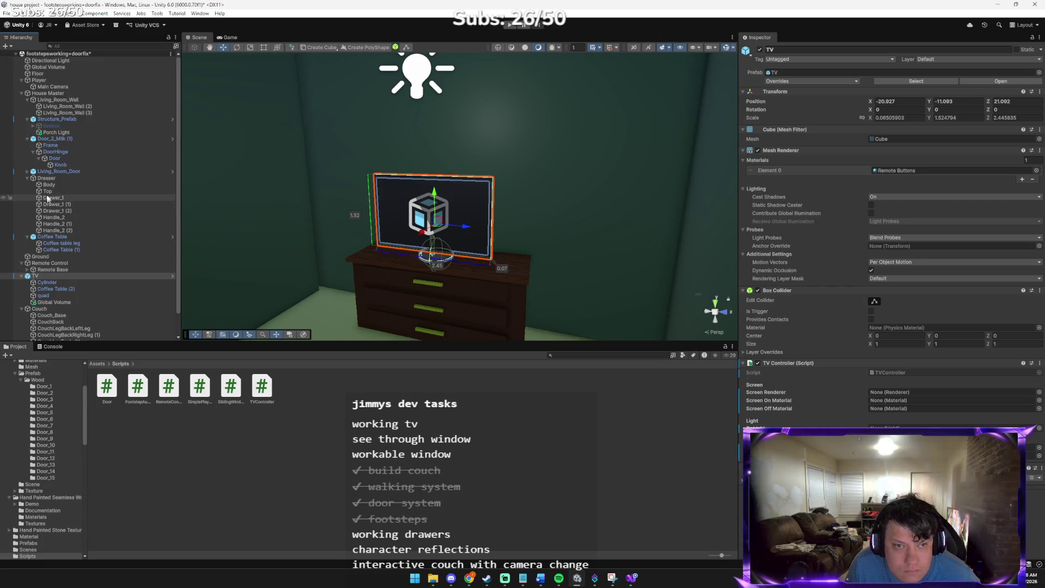
pyautogui.scroll(-2, 48, 253)
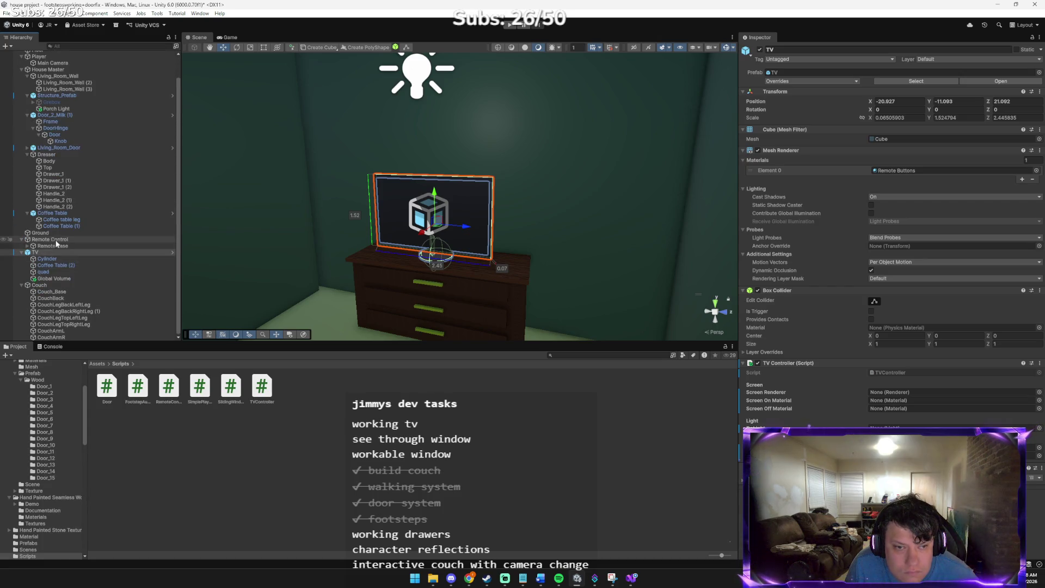
pyautogui.click(50, 240)
# - Add the RemoteControl script to Remote Control, target the TV, and adjust its Interact Range
pyautogui.moveTo(243, 260)
pyautogui.mouseDown()
pyautogui.moveTo(374, 258)
pyautogui.moveTo(276, 331)
pyautogui.mouseUp()
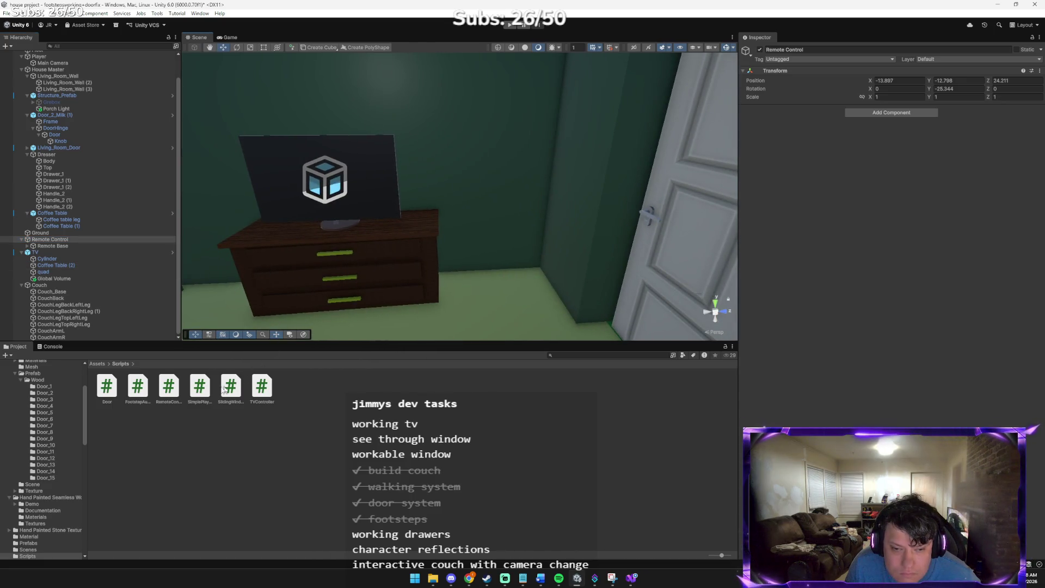
pyautogui.moveTo(168, 389); pyautogui.dragTo(77, 242)
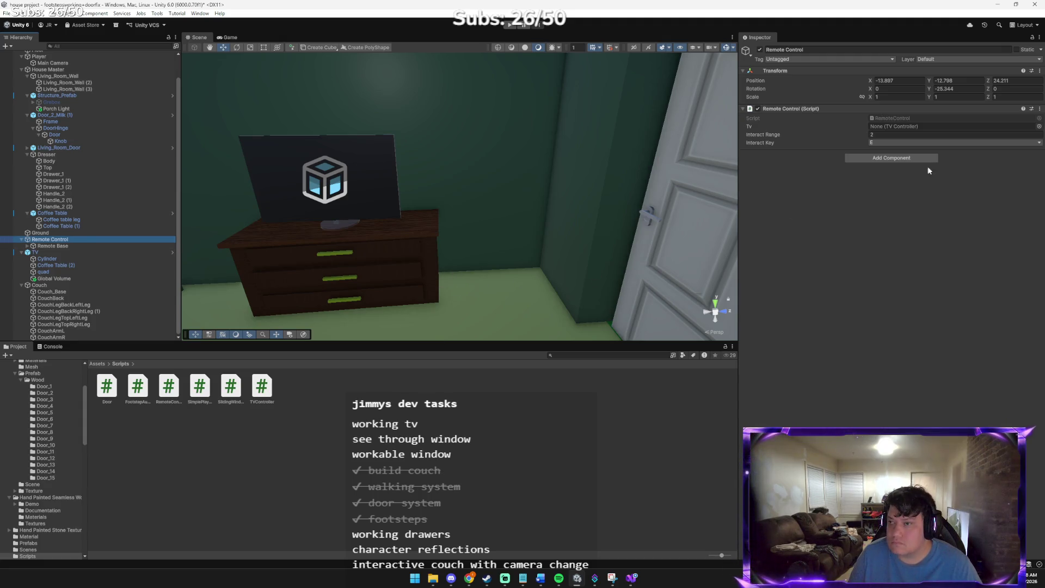
pyautogui.click(1039, 127)
pyautogui.doubleClick(994, 153)
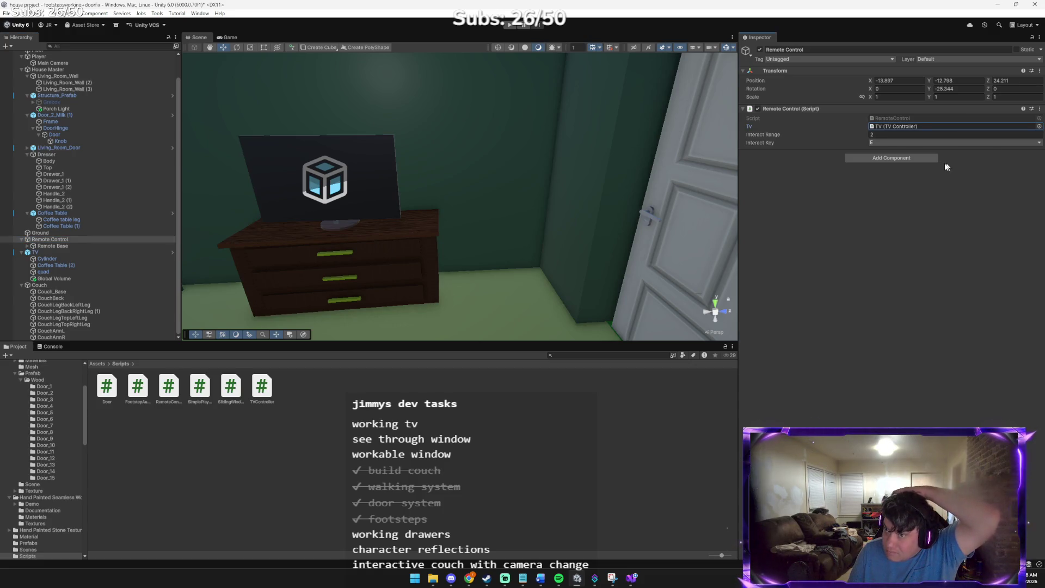
pyautogui.click(889, 135)
pyautogui.write('10')
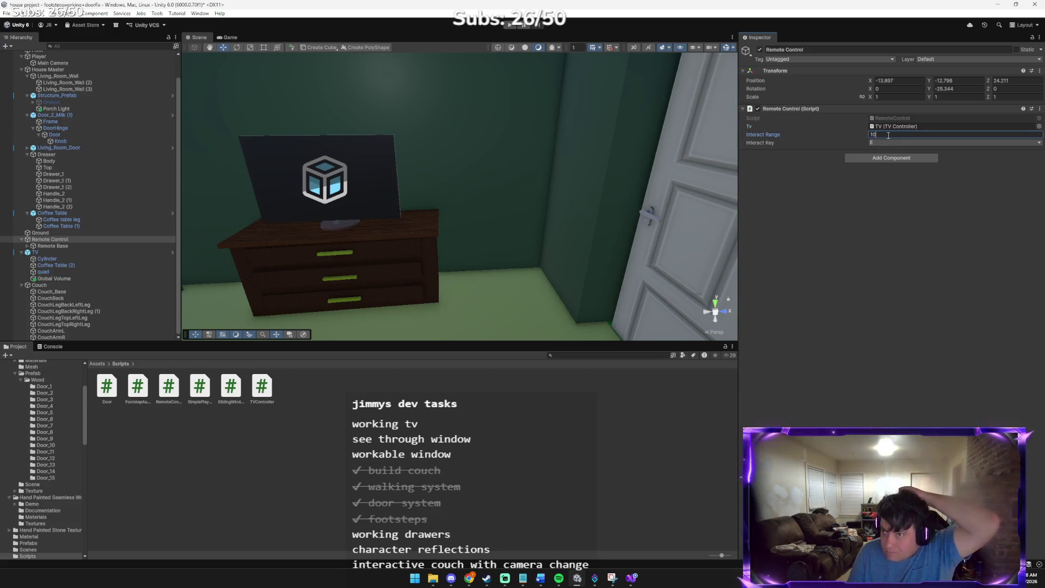
pyautogui.write('2')
pyautogui.press('Return')
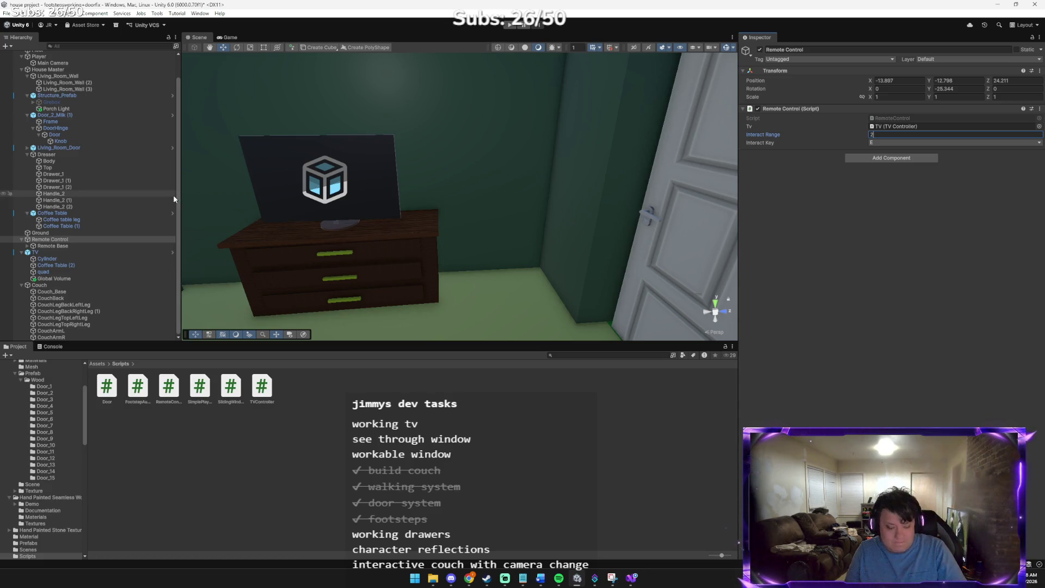
pyautogui.hotkey('alt', 'Tab')
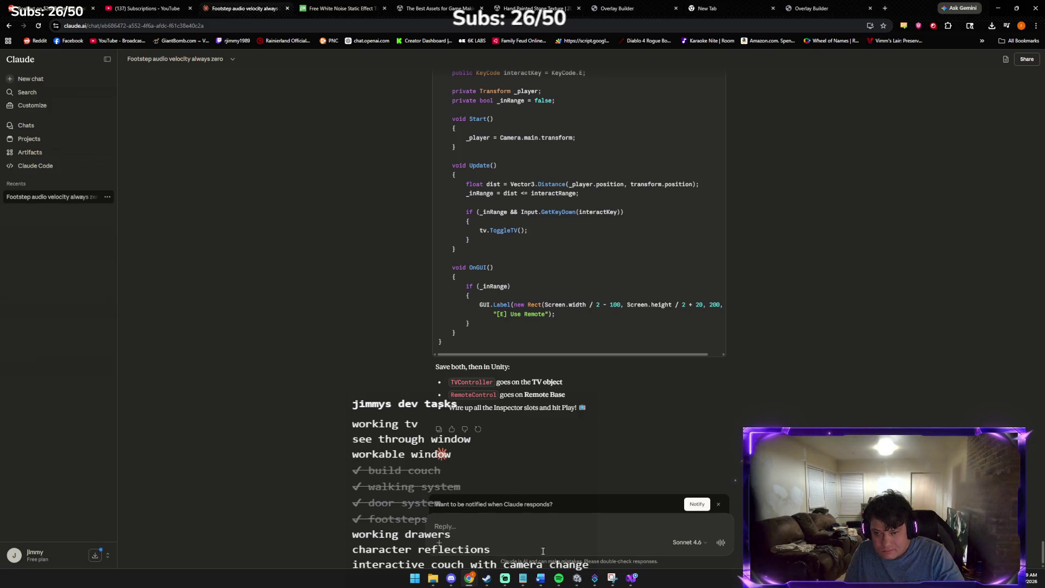
# - Bring Unity forward and select the TV object to show its components
pyautogui.click(578, 579)
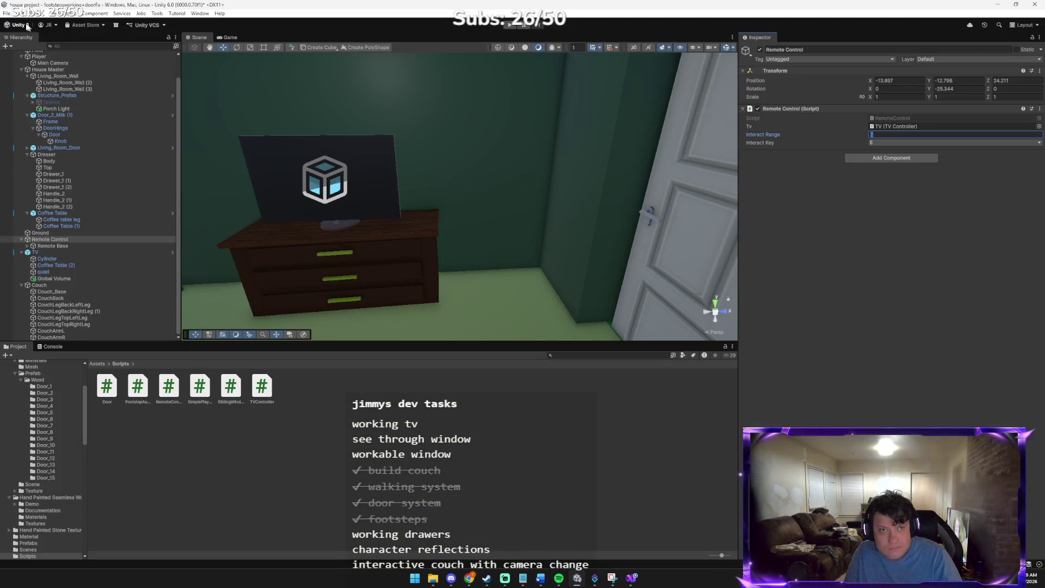
pyautogui.click(8, 13)
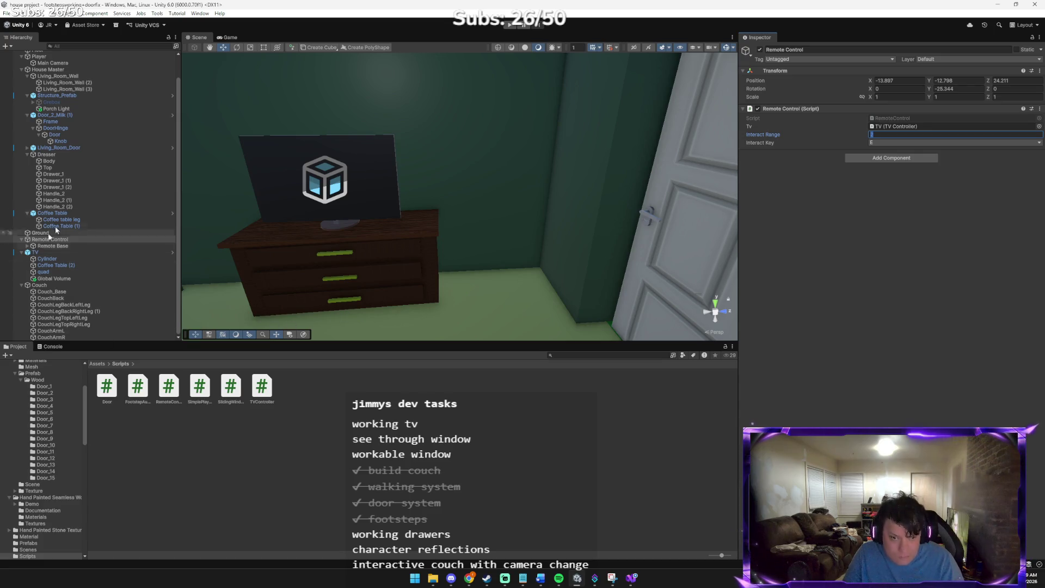
pyautogui.click(56, 252)
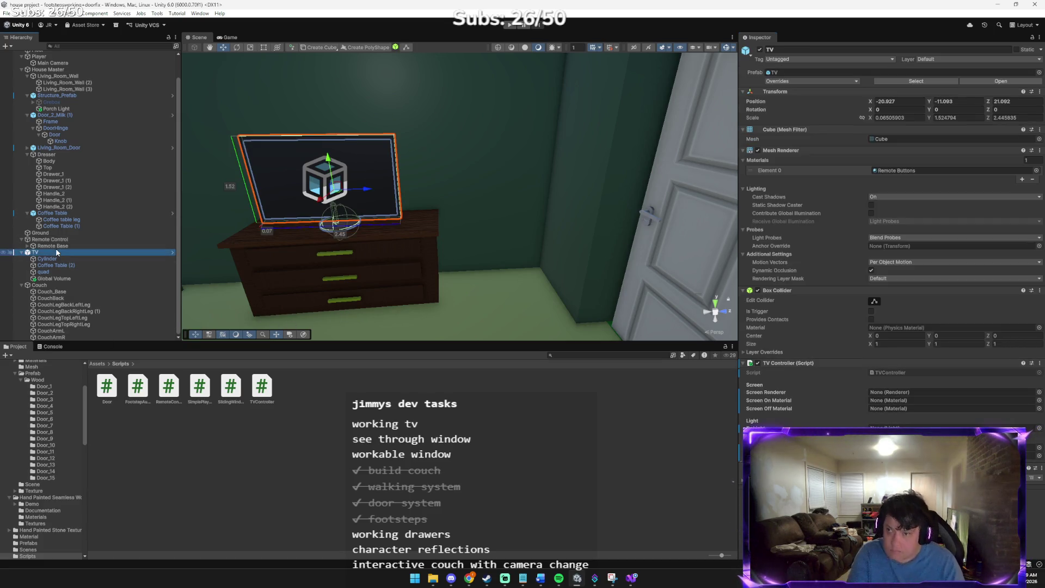
# - Ask Claude 'what do I add for the tv?' with the Unity screenshot attached
pyautogui.hotkey('alt', 'Tab')
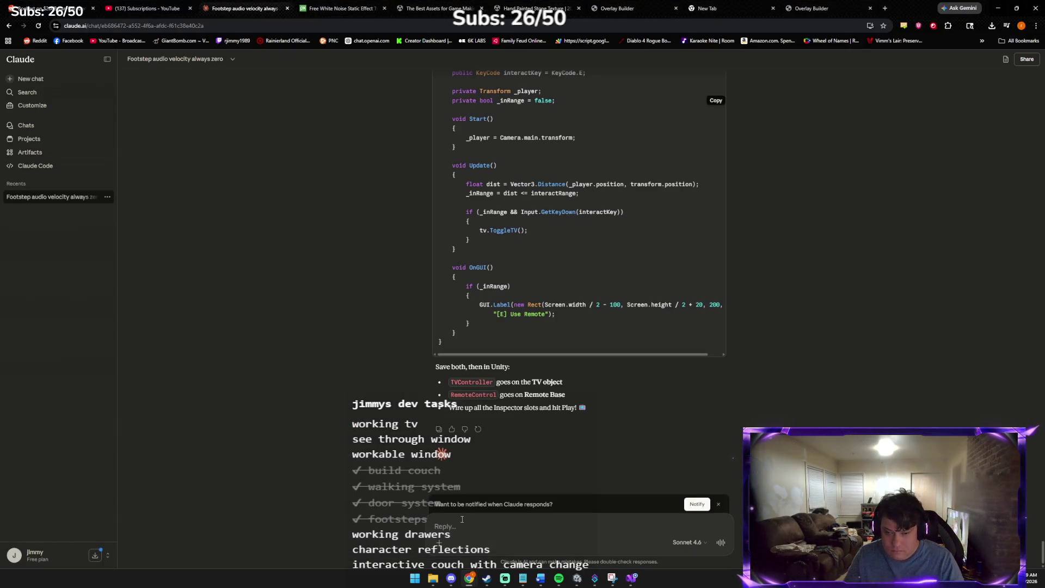
pyautogui.hotkey('ctrl', 'v')
pyautogui.write('wha')
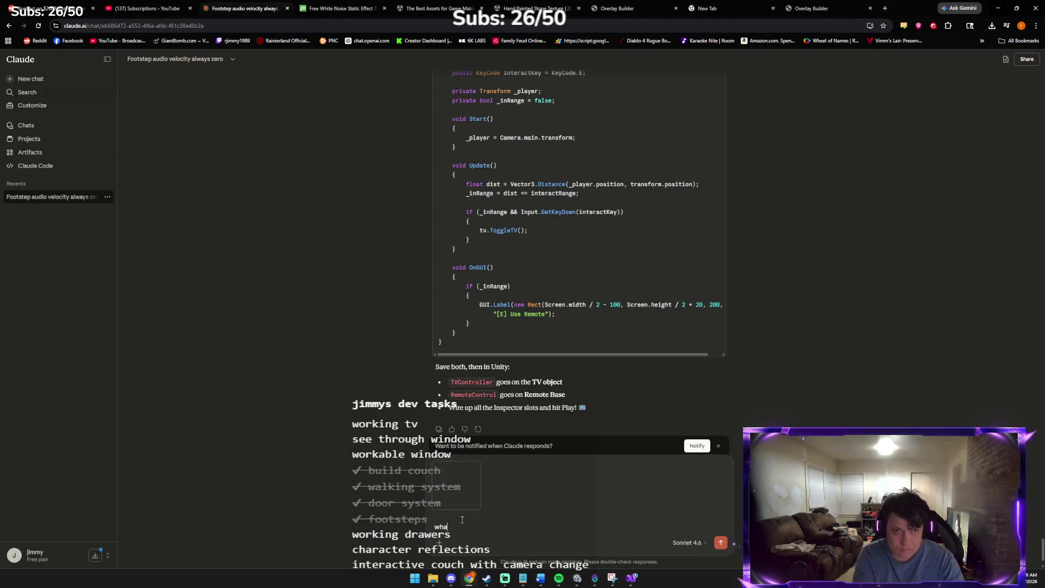
pyautogui.write('t do I add for the tv?')
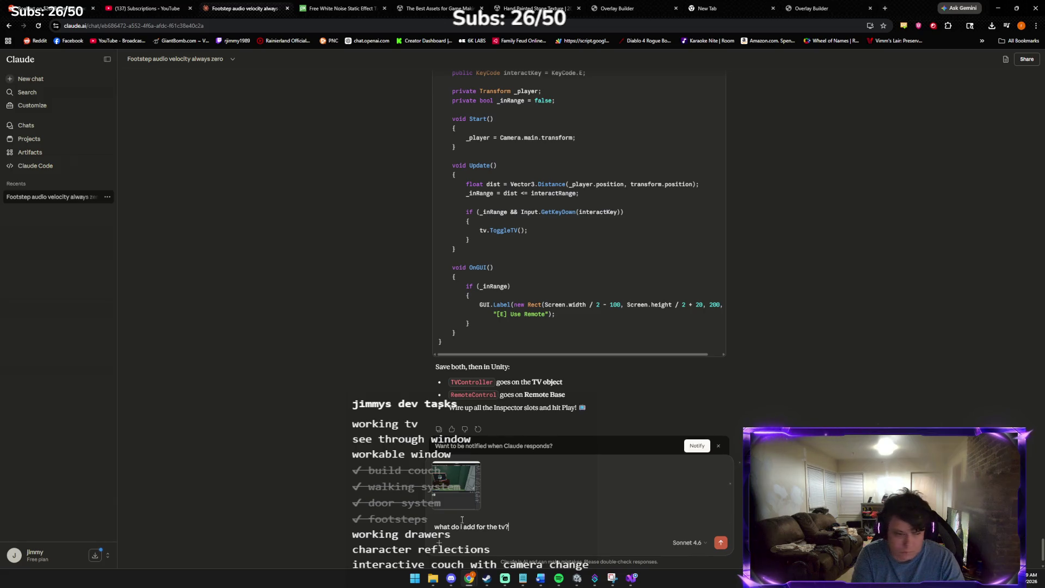
pyautogui.press('Return')
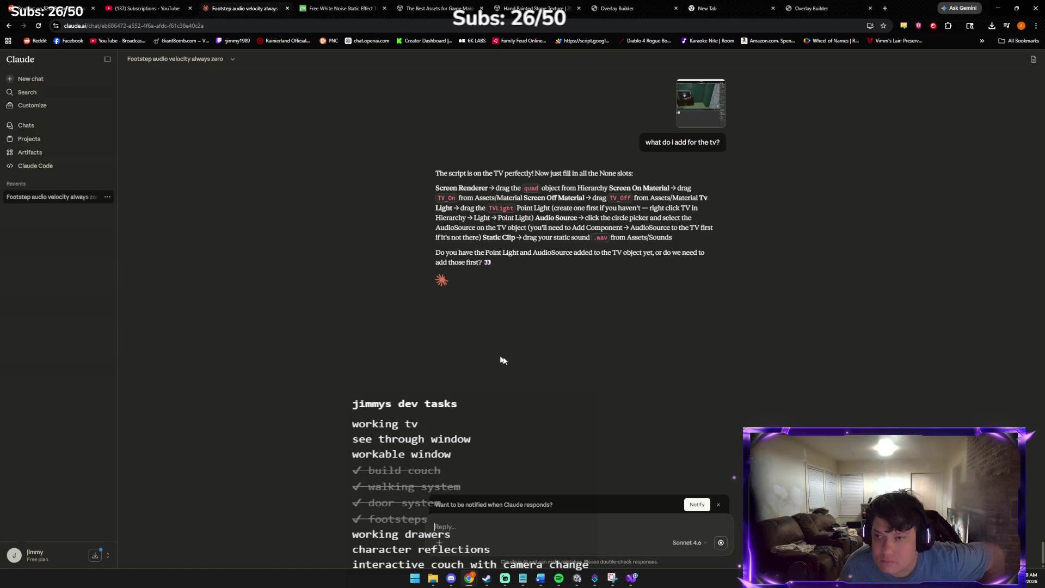
pyautogui.click(577, 581)
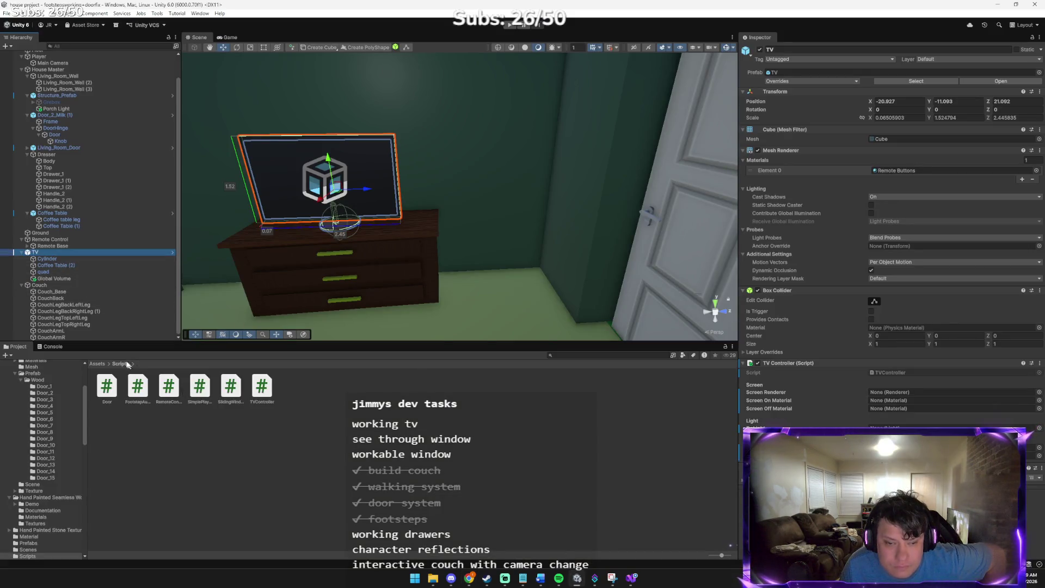
# - Fill the TV Controller slots: quad as Screen Renderer, TV_On and TV_Off as on/off materials
pyautogui.click(96, 364)
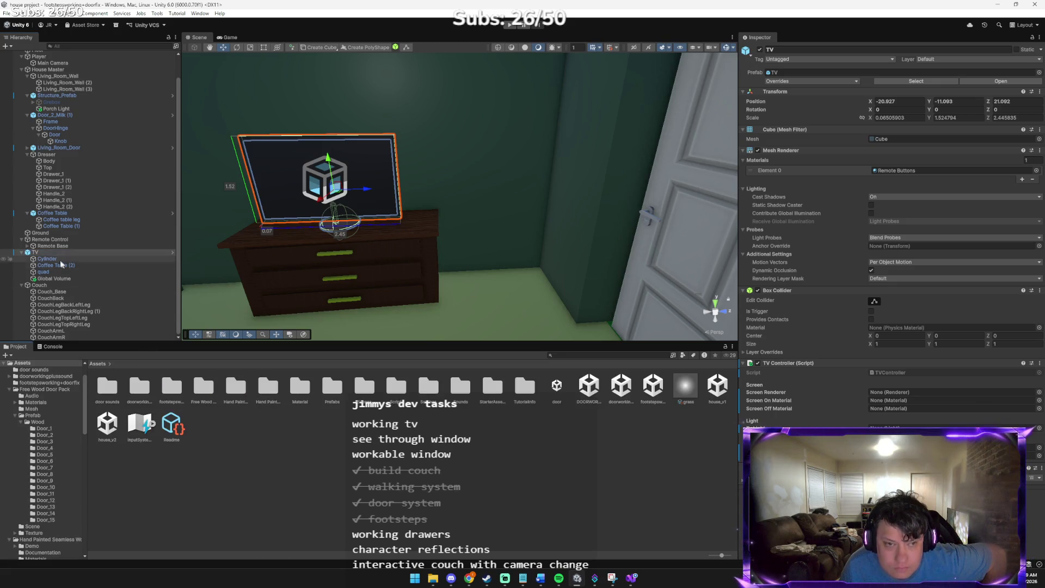
pyautogui.moveTo(43, 272)
pyautogui.mouseDown()
pyautogui.moveTo(762, 390)
pyautogui.moveTo(893, 392)
pyautogui.mouseUp()
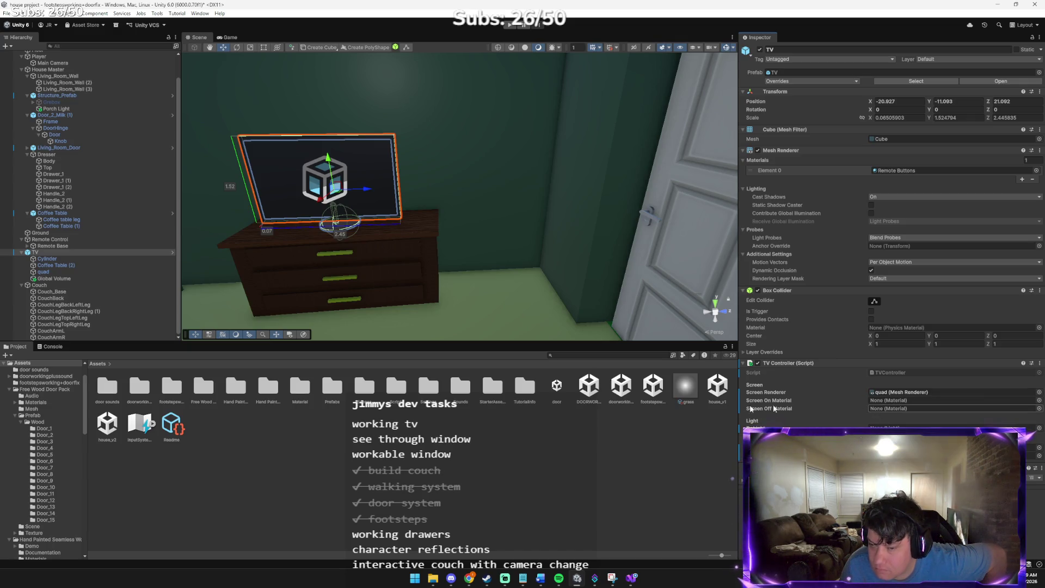
pyautogui.doubleClick(300, 387)
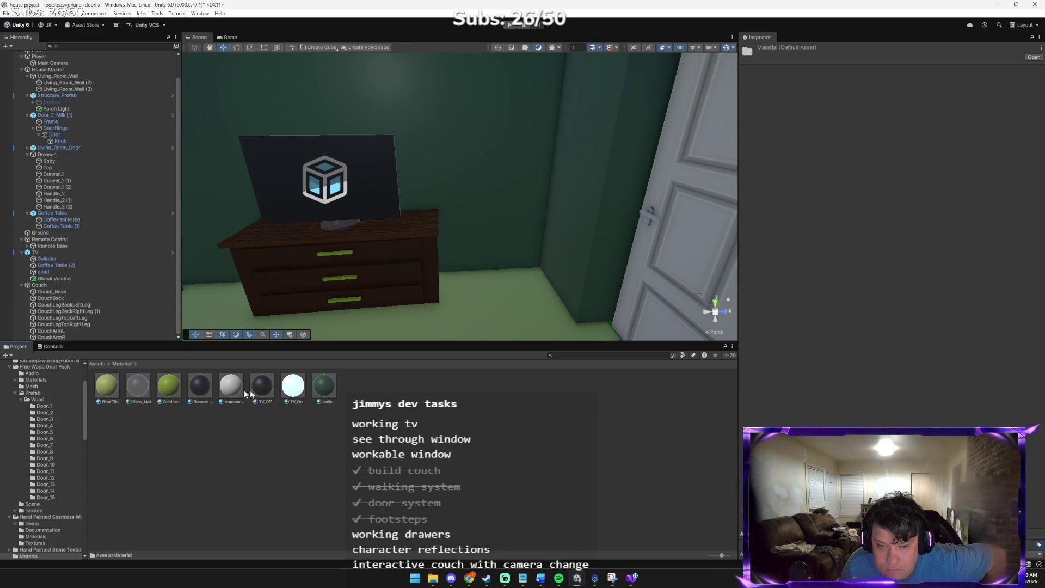
pyautogui.click(49, 253)
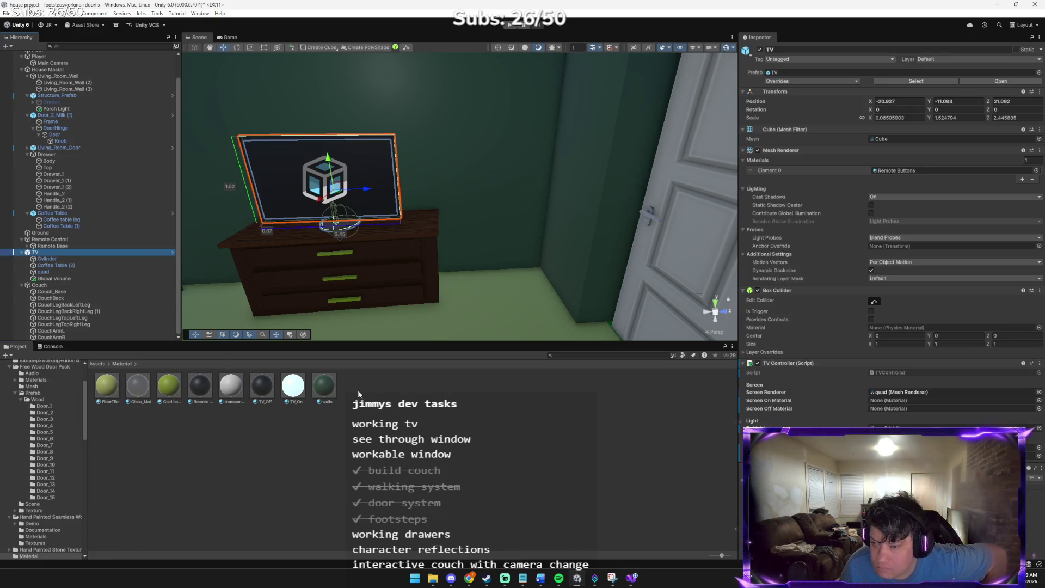
pyautogui.moveTo(303, 390)
pyautogui.mouseDown()
pyautogui.moveTo(768, 430)
pyautogui.moveTo(684, 424)
pyautogui.moveTo(904, 401)
pyautogui.mouseUp()
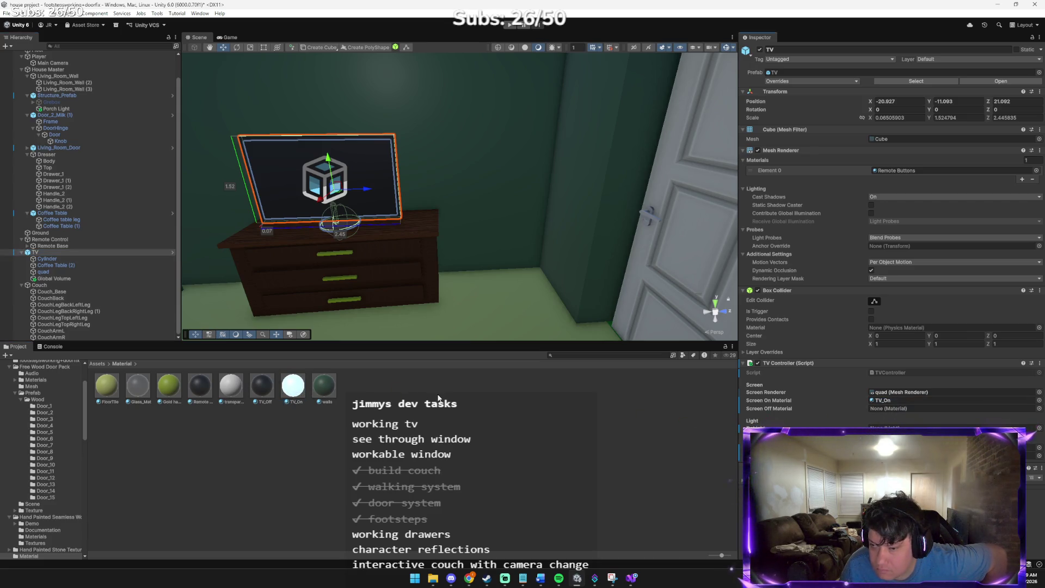
pyautogui.moveTo(904, 418); pyautogui.dragTo(896, 409)
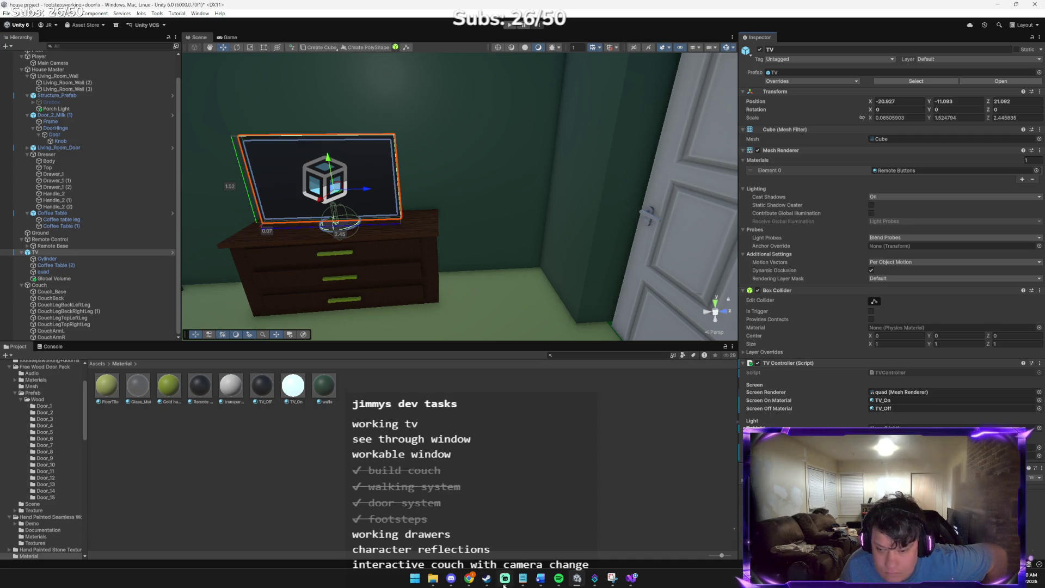
pyautogui.click(469, 578)
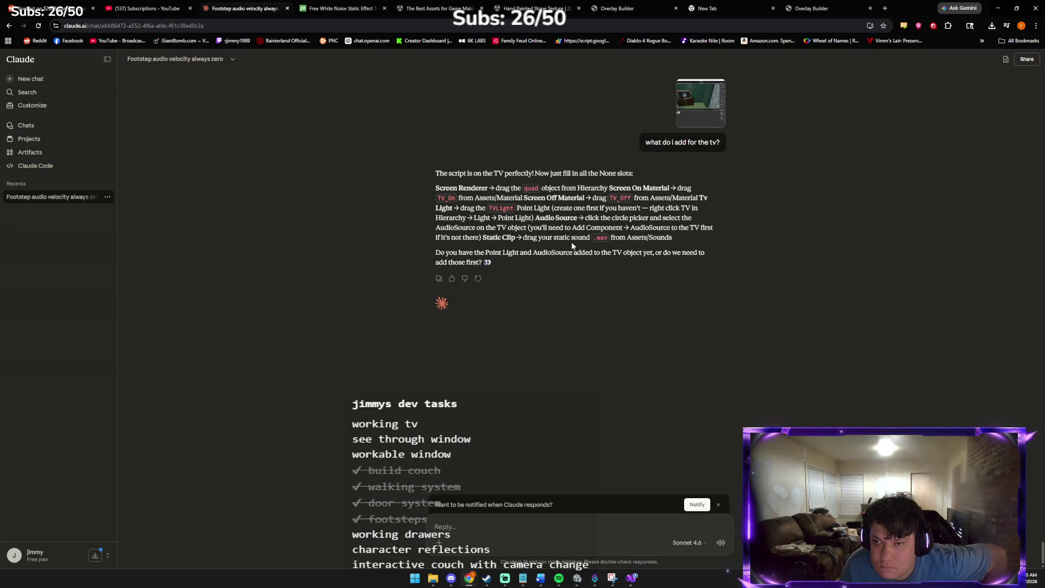
pyautogui.click(575, 584)
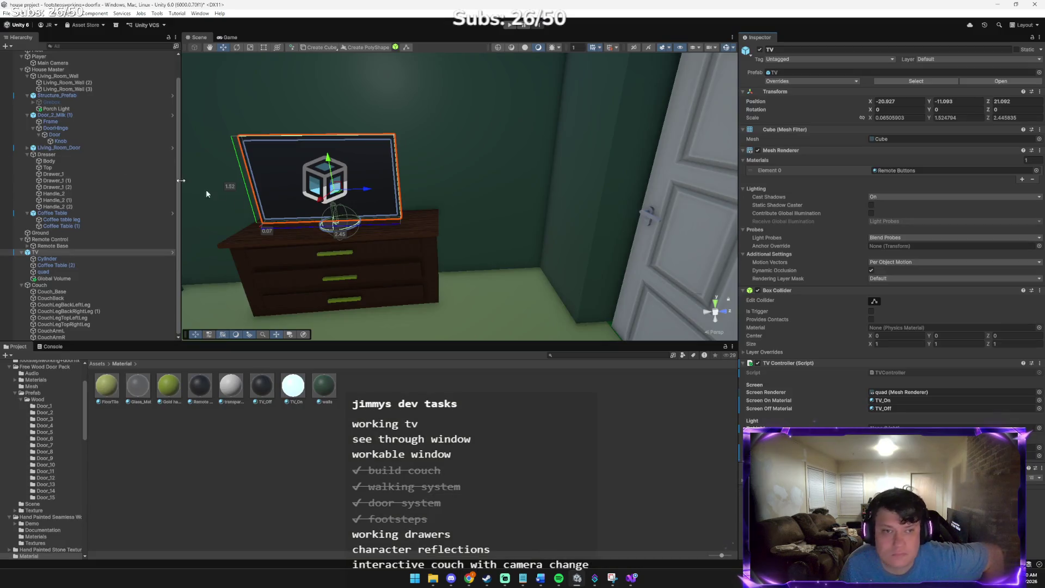
# - Collapse the Structure_Prefab, Door_2_Milk (1), Dresser, Coffee Table and Couch groups in the Hierarchy
pyautogui.scroll(2, 77, 237)
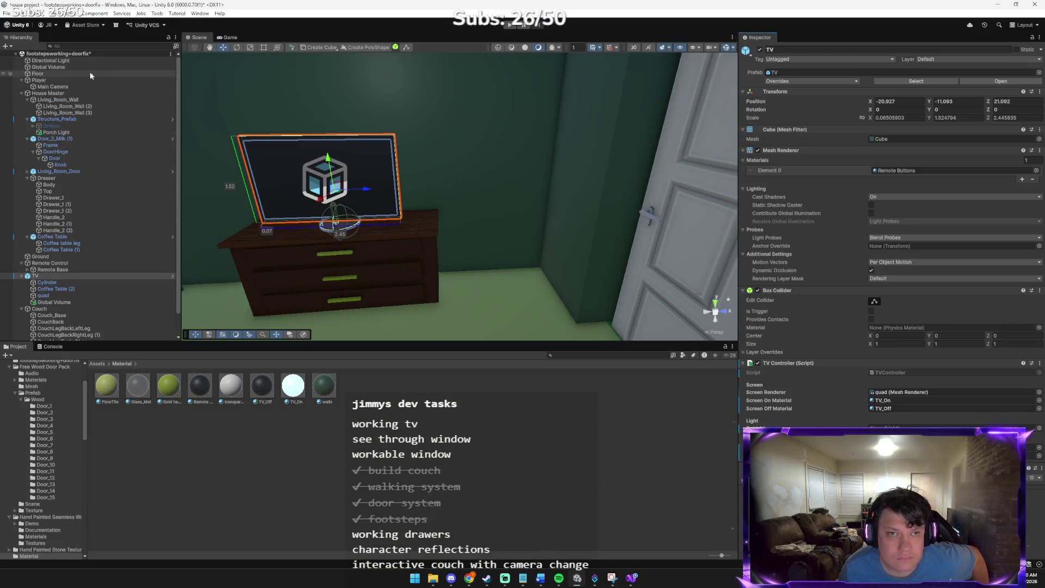
pyautogui.scroll(-1, 69, 244)
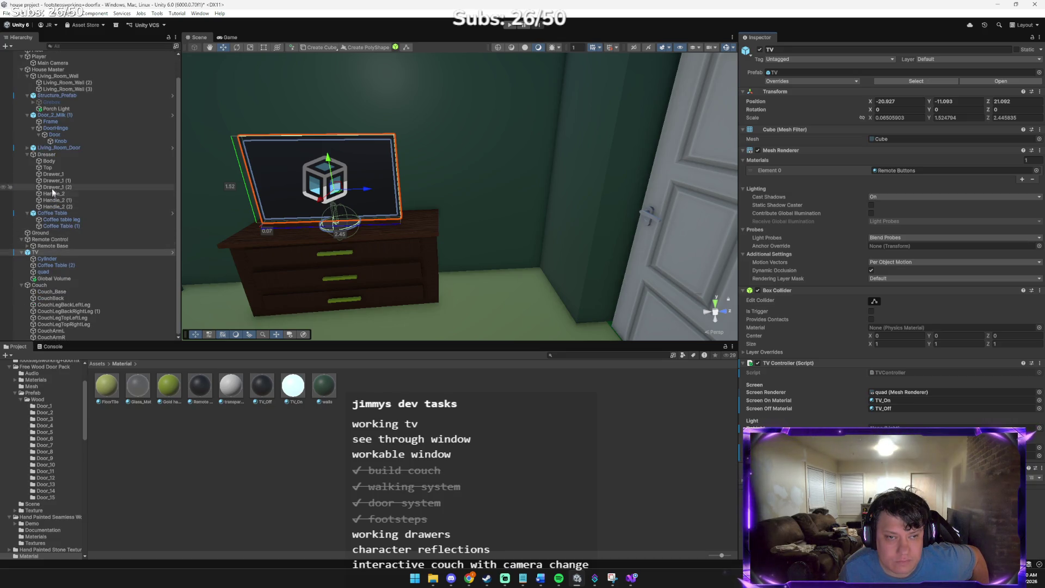
pyautogui.scroll(1, 52, 188)
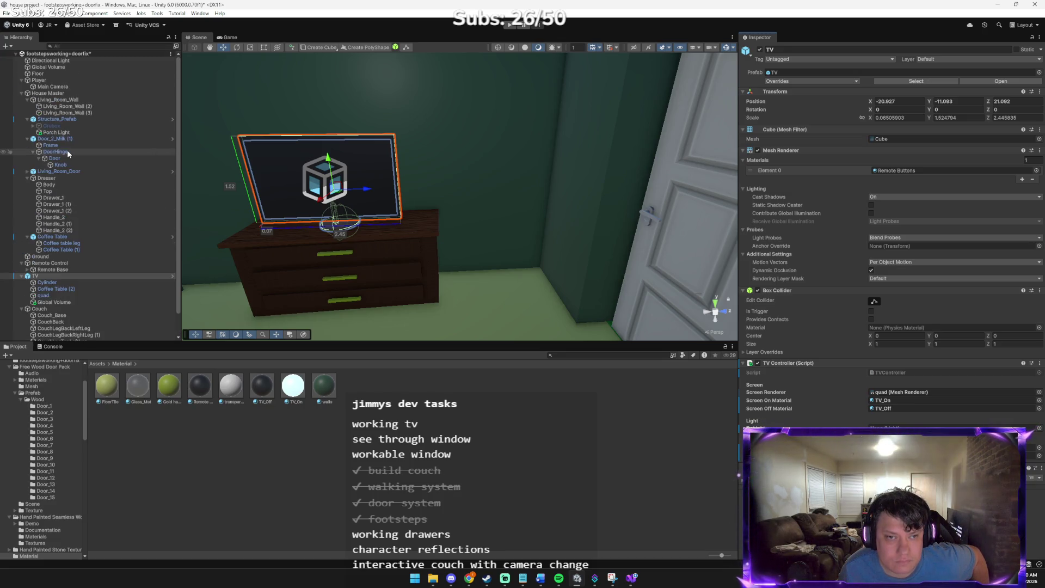
pyautogui.click(27, 118)
pyautogui.click(27, 125)
pyautogui.click(27, 138)
pyautogui.click(27, 145)
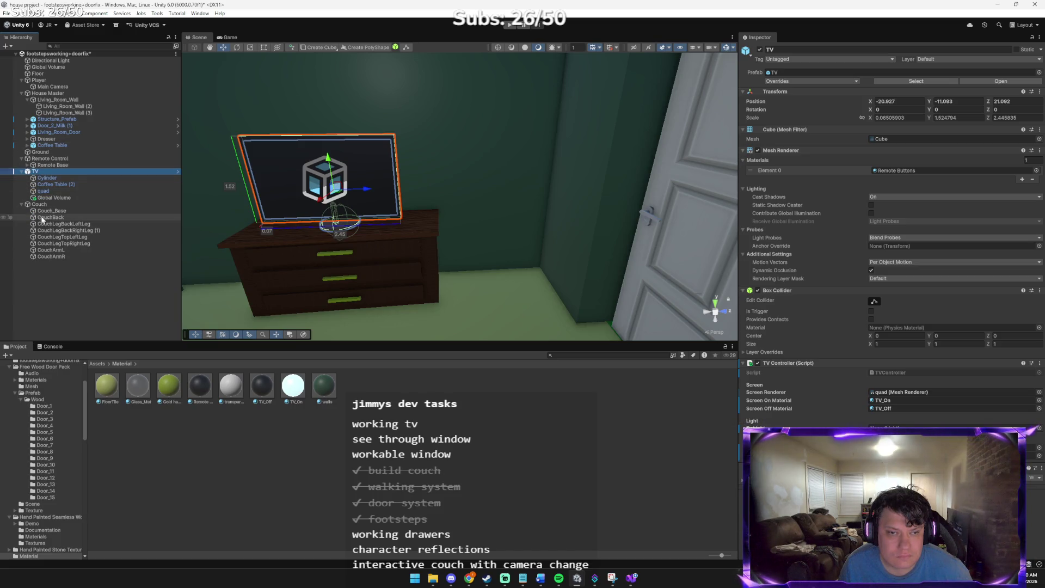
pyautogui.click(25, 206)
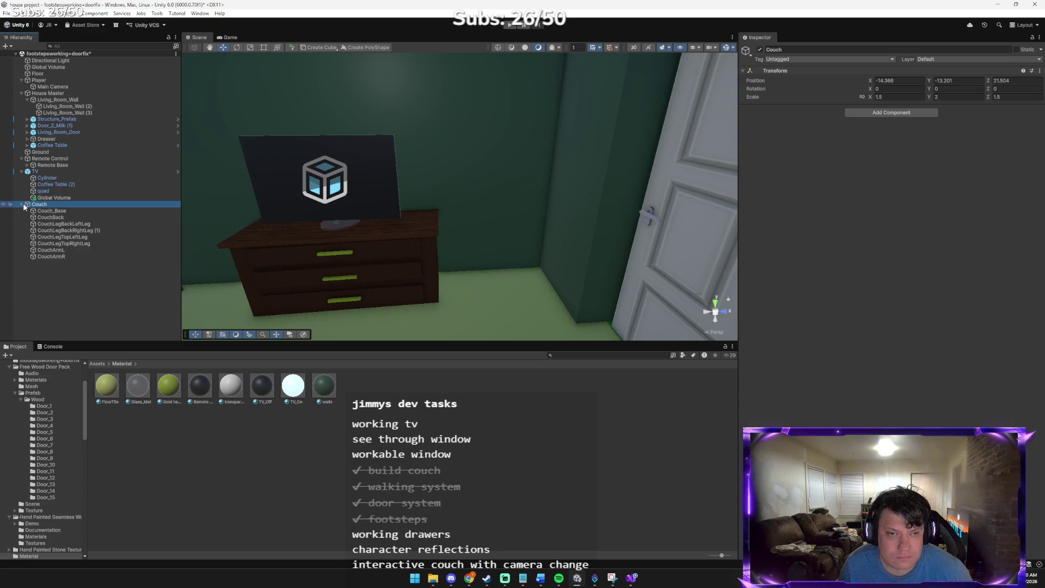
pyautogui.click(22, 205)
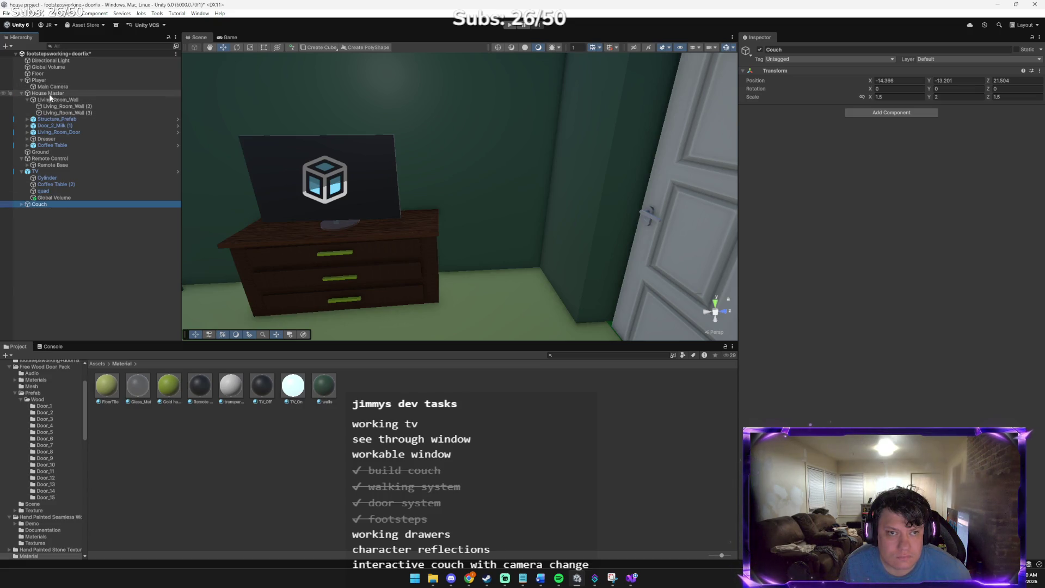
pyautogui.click(47, 66)
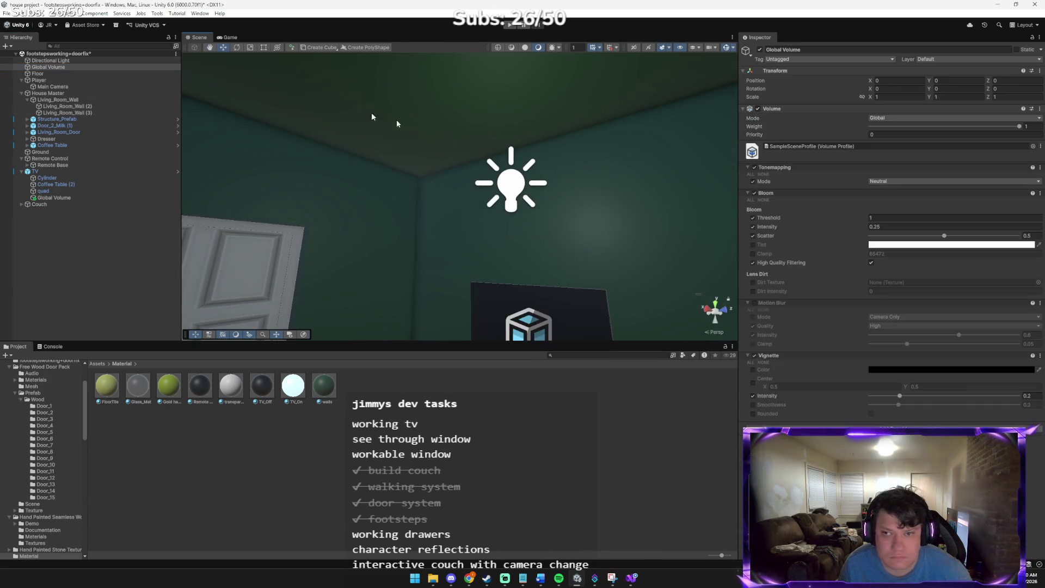
# - Duplicate the Porch Light and rename the copy TV_Light
pyautogui.click(507, 182)
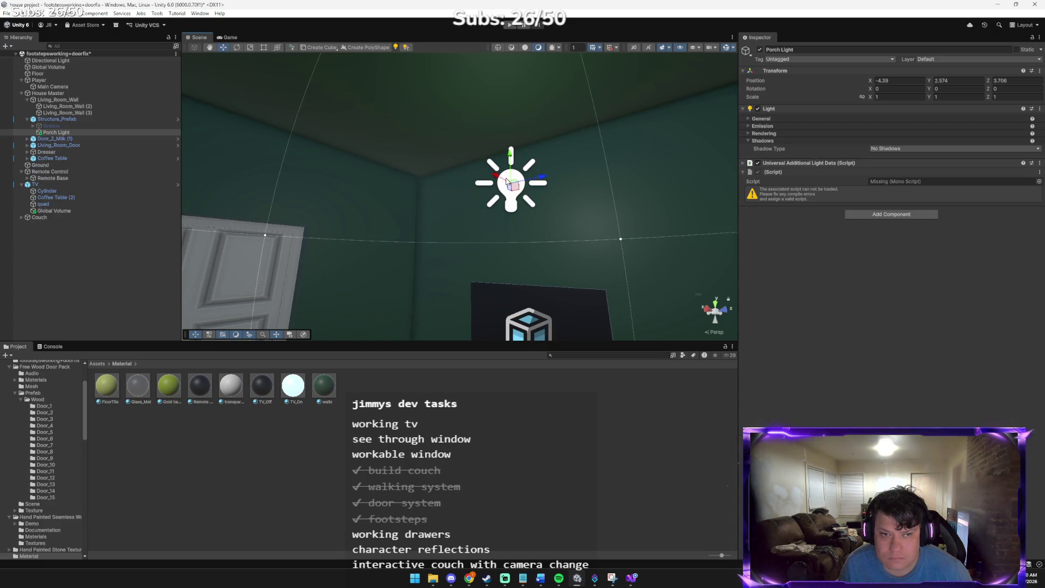
pyautogui.rightClick(70, 132)
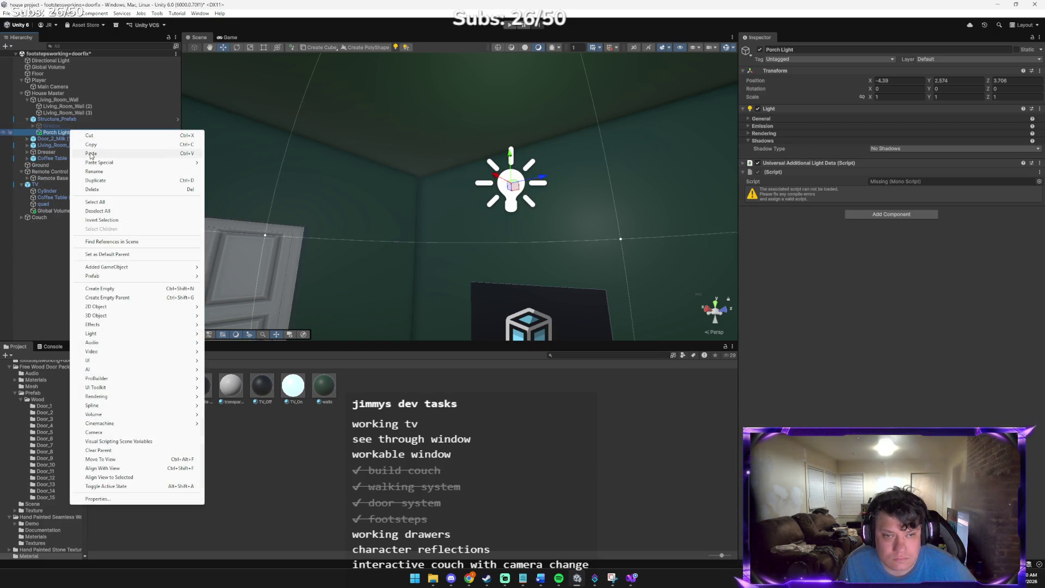
pyautogui.click(60, 136)
pyautogui.hotkey('ctrl', 'd')
pyautogui.rightClick(64, 143)
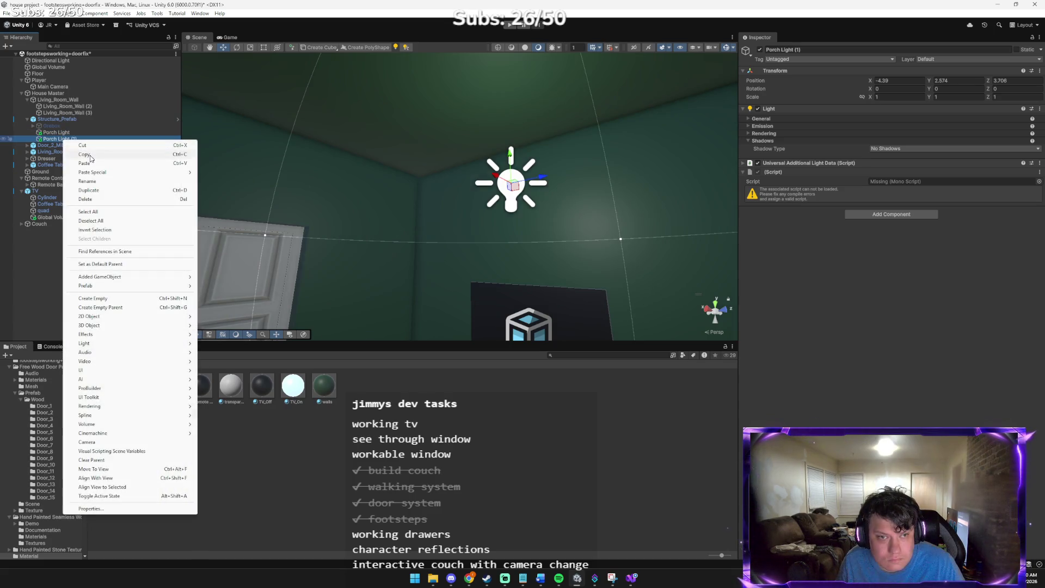
pyautogui.click(87, 182)
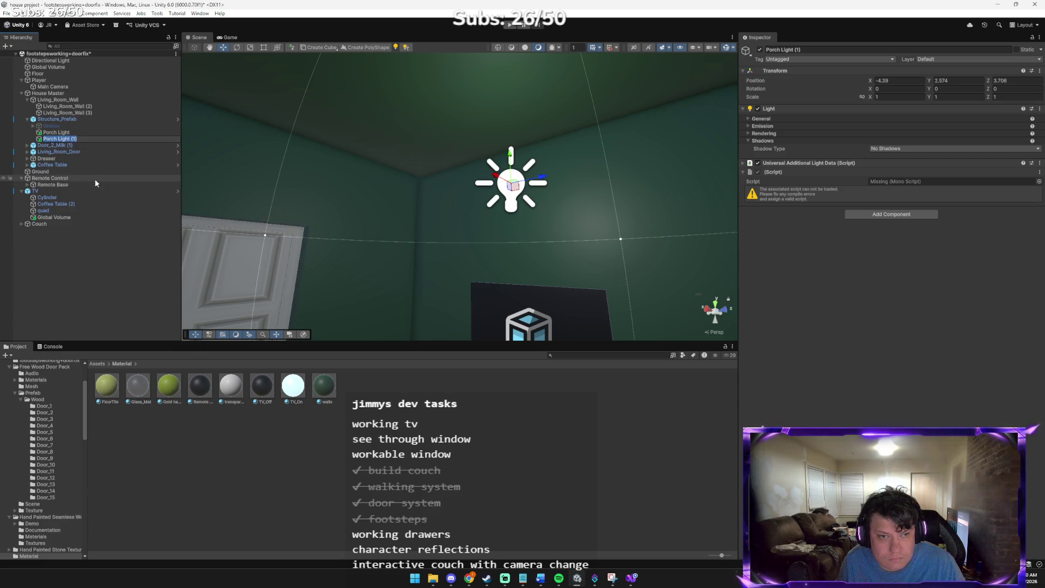
pyautogui.write('TV')
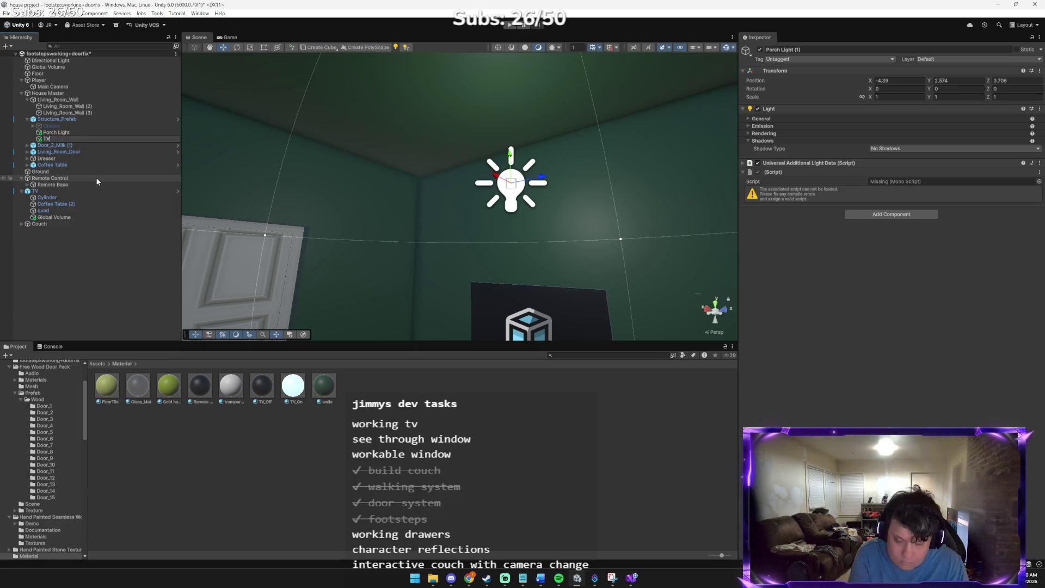
pyautogui.write('_Li')
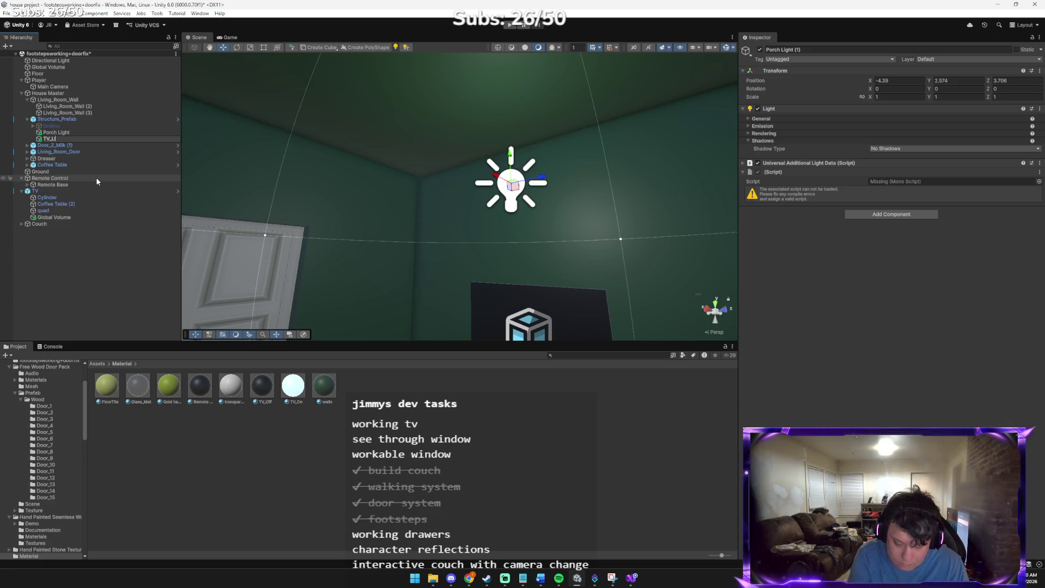
pyautogui.write('ght')
pyautogui.press('Return')
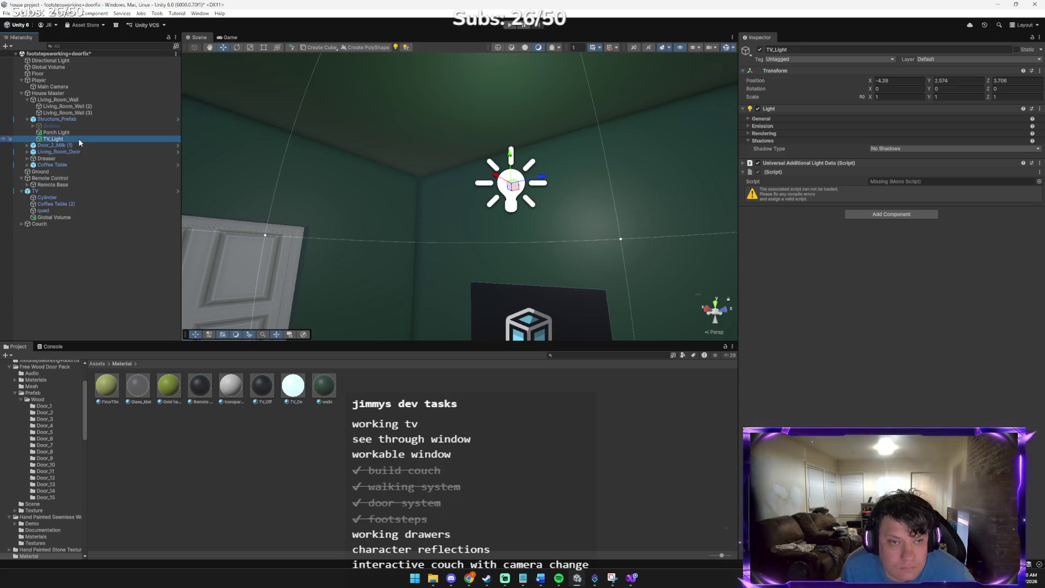
# - Delete the TV_Light duplicate again after rechecking Claude's TV setup steps
pyautogui.hotkey('alt', 'Tab')
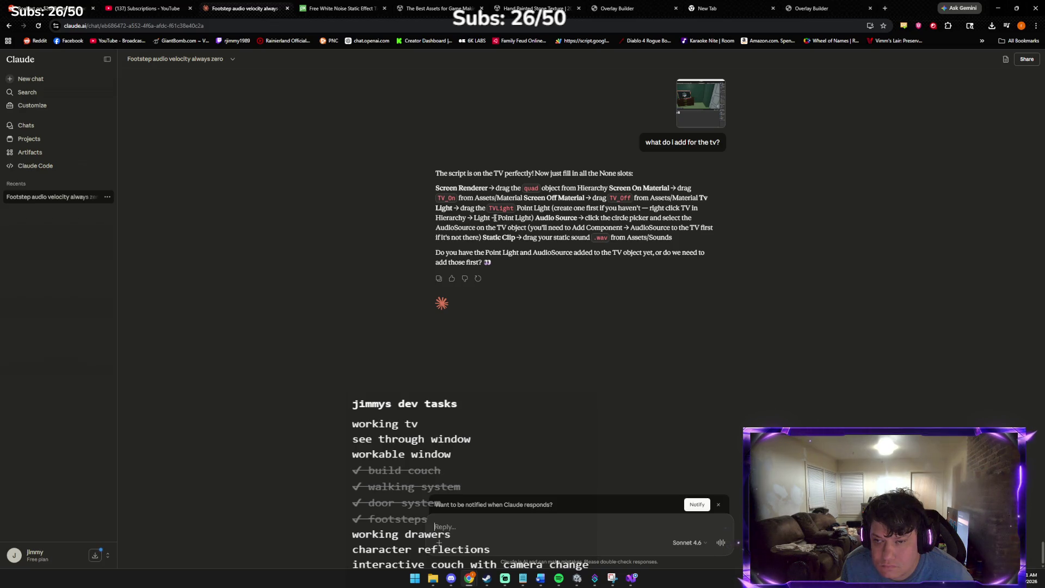
pyautogui.hotkey('alt', 'Tab')
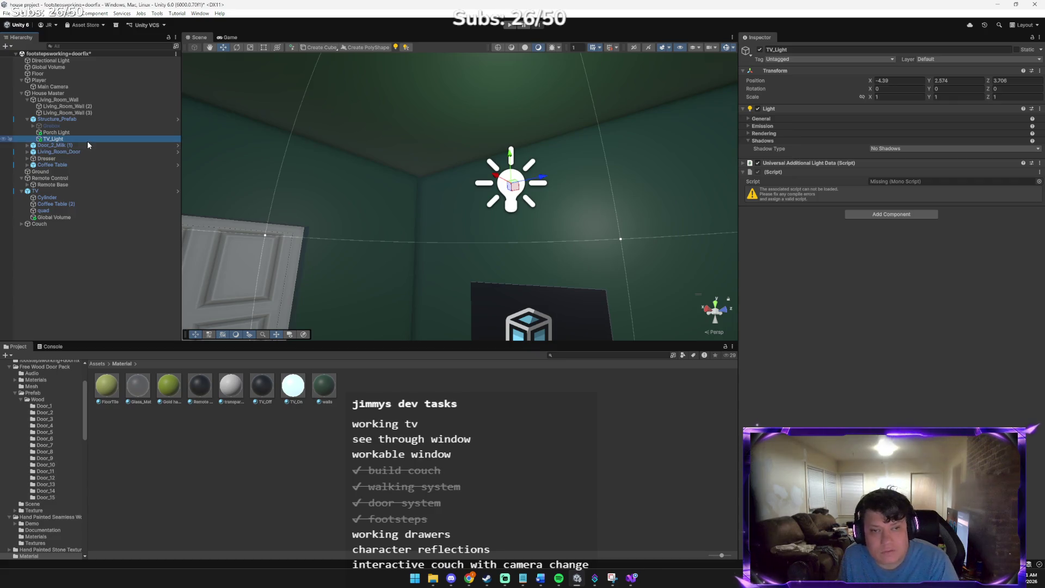
pyautogui.press('Delete')
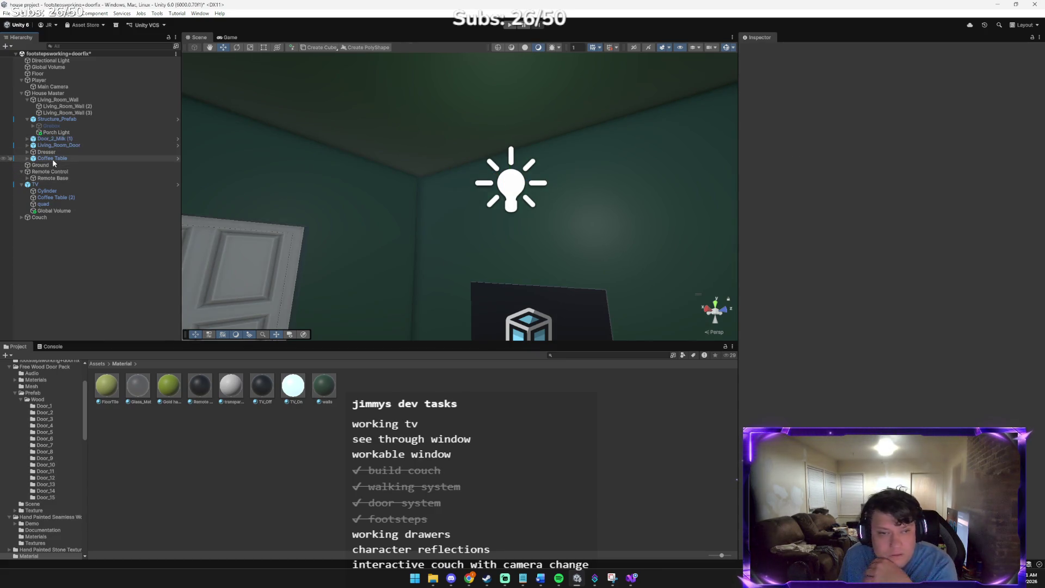
pyautogui.rightClick(46, 184)
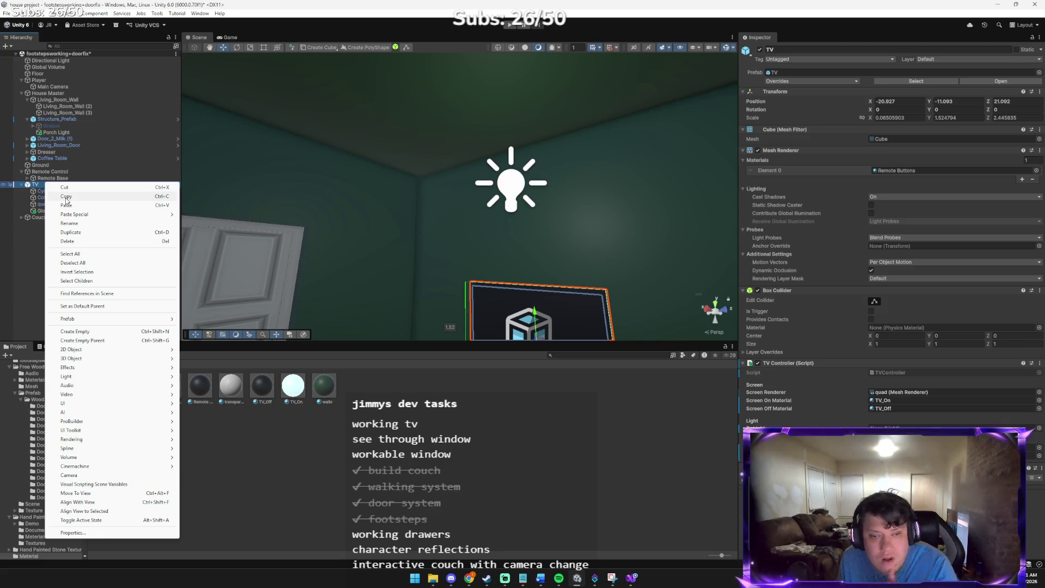
pyautogui.hotkey('alt', 'Tab')
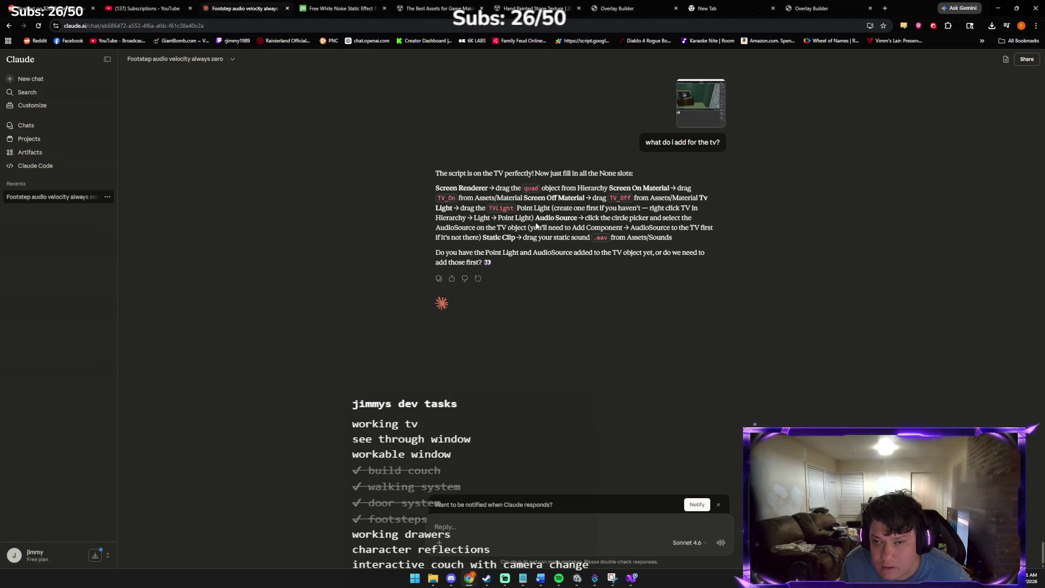
pyautogui.hotkey('alt', 'Tab')
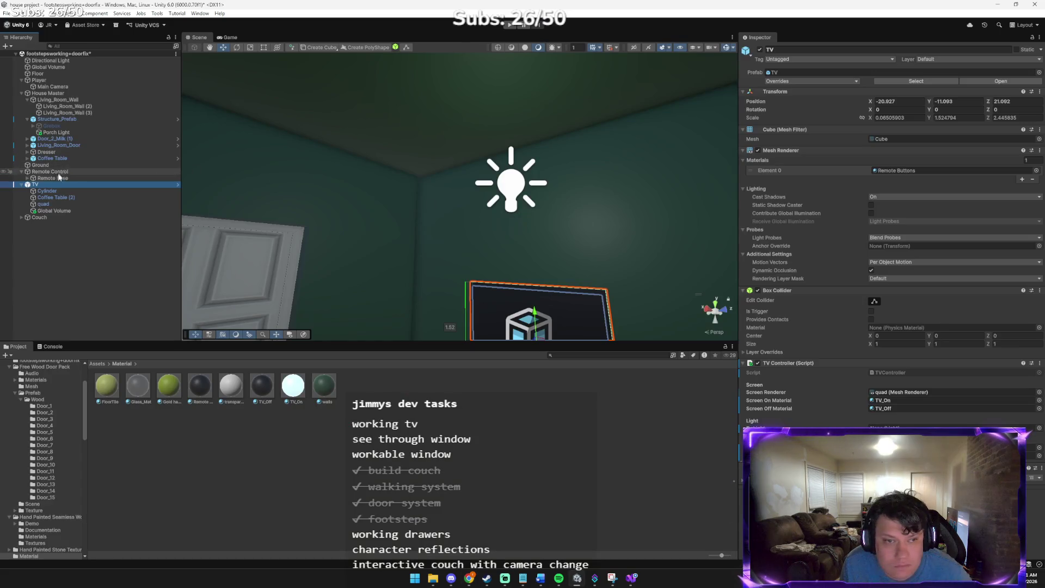
# - Add a Point Light as a child of the TV and frame it in the Scene view
pyautogui.rightClick(57, 183)
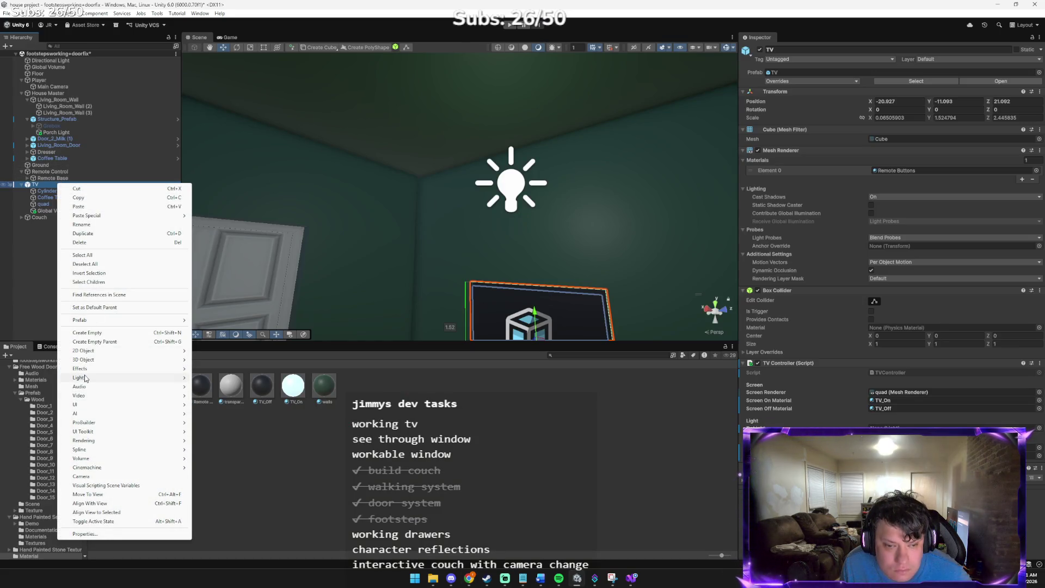
pyautogui.moveTo(85, 379)
pyautogui.click(217, 387)
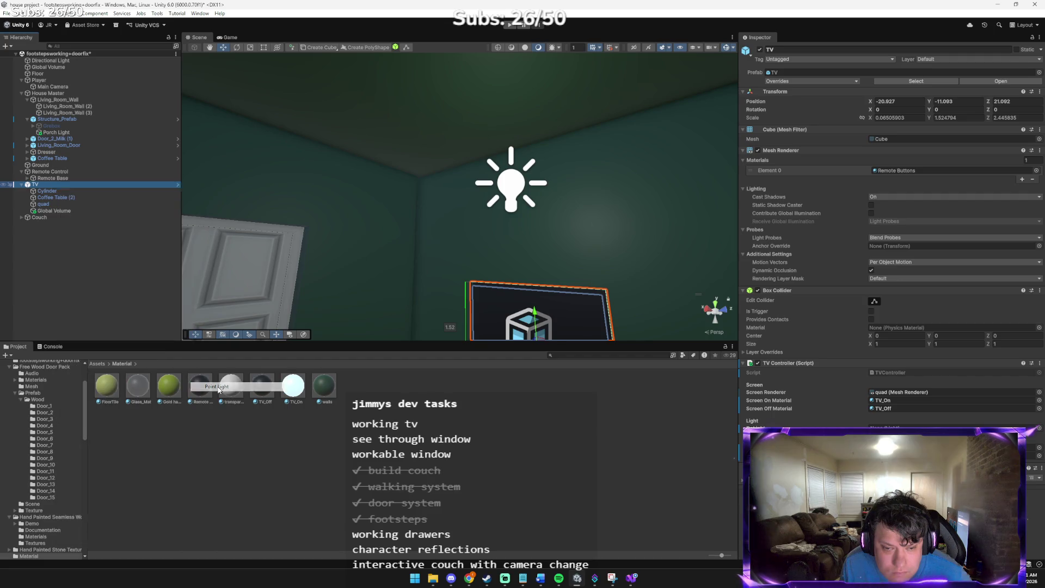
pyautogui.hotkey('alt', 'Tab')
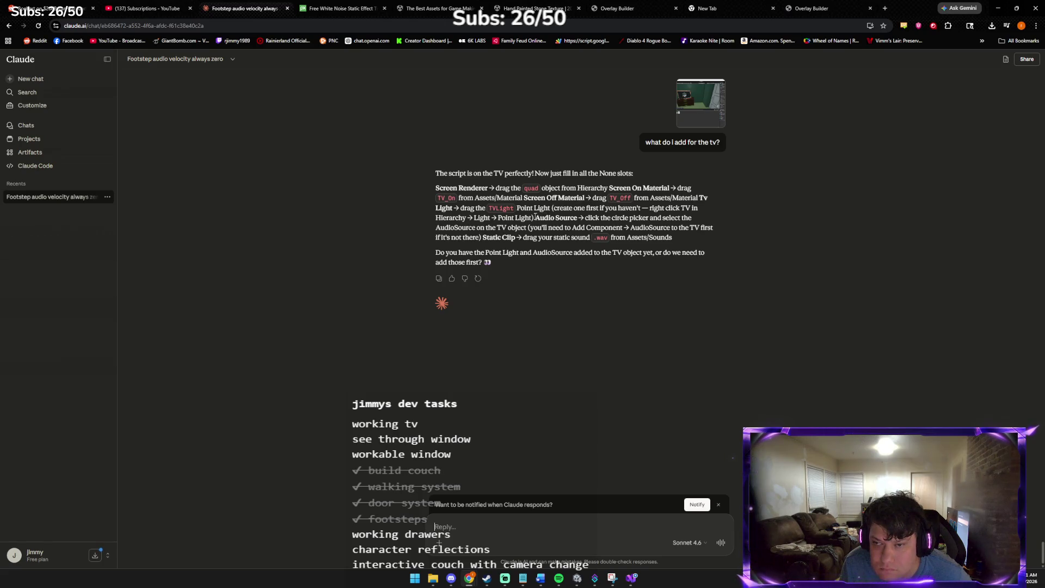
pyautogui.hotkey('alt', 'Tab')
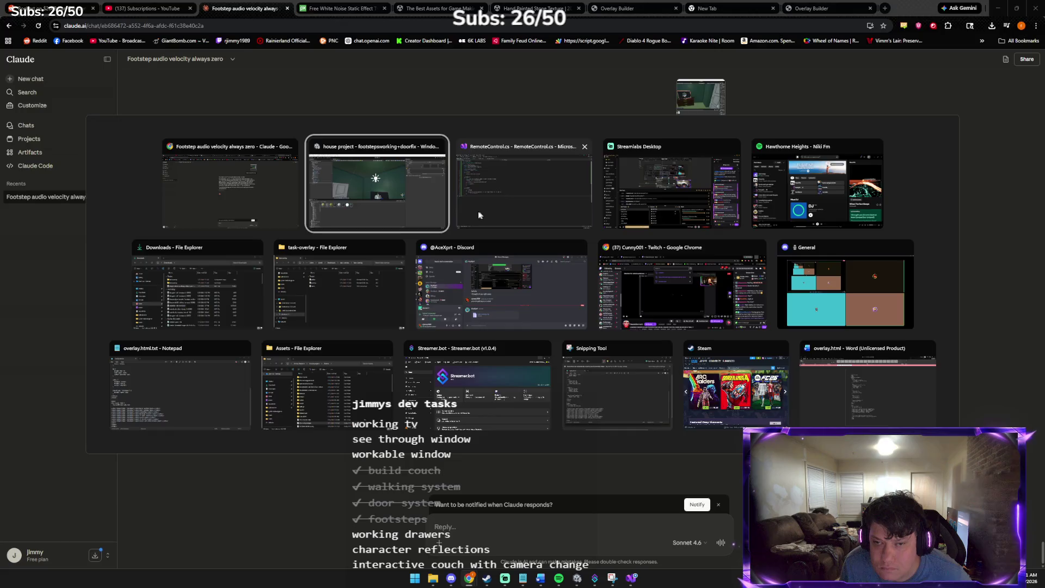
pyautogui.press('f')
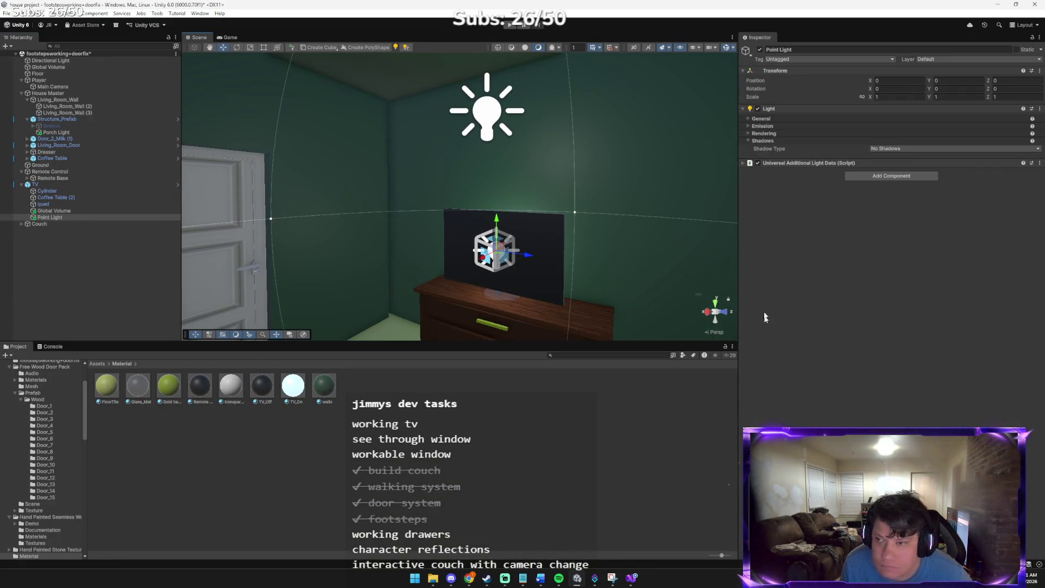
# - Reselect the TV object so its components show again
pyautogui.click(118, 183)
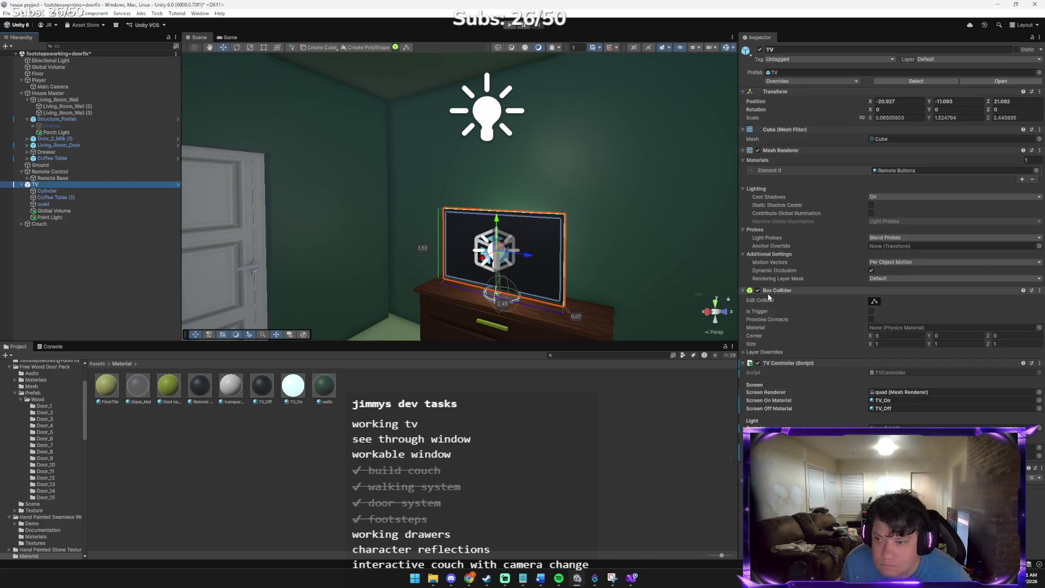
pyautogui.hotkey('alt', 'Tab')
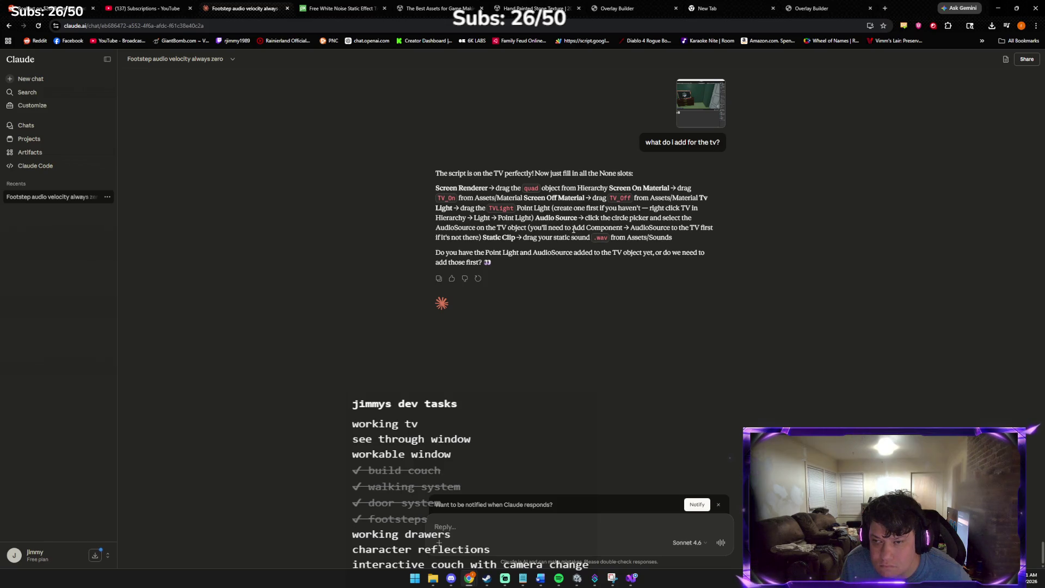
pyautogui.hotkey('alt', 'Tab')
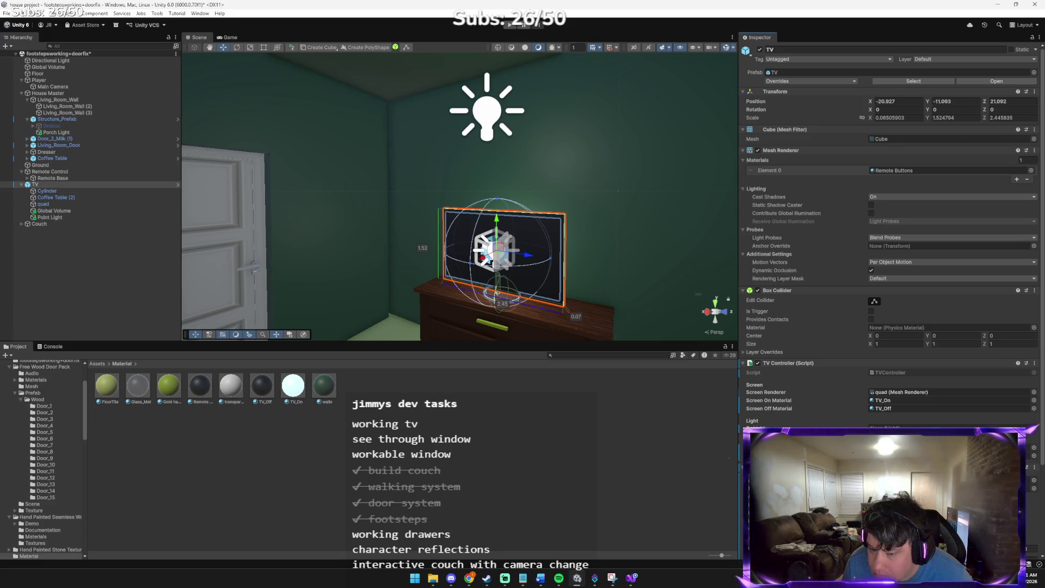
# - Browse the TV's Audio Resource picker and close it without assigning anything
pyautogui.click(1035, 481)
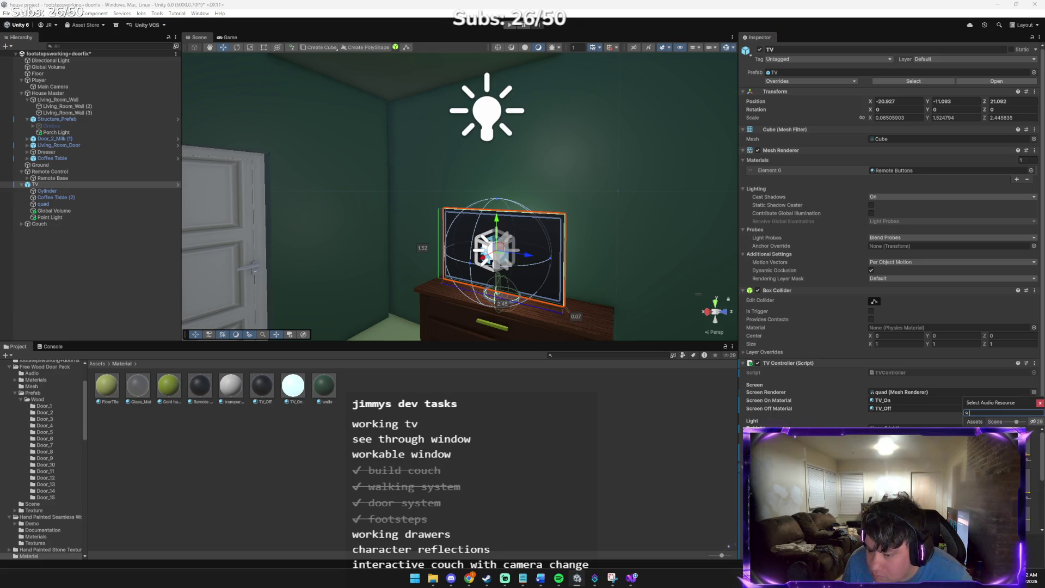
pyautogui.press('BackSpace')
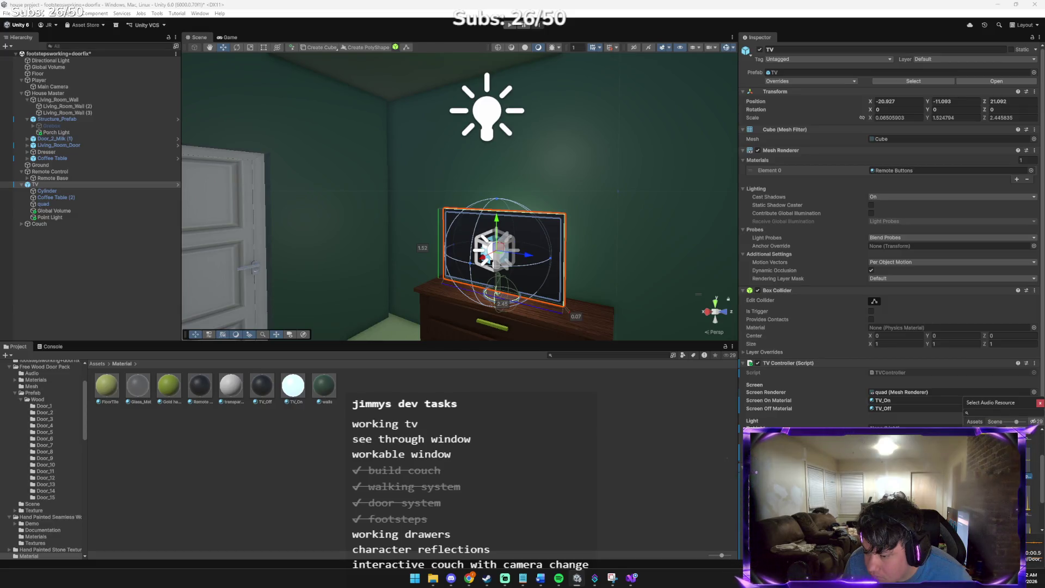
pyautogui.press('Escape')
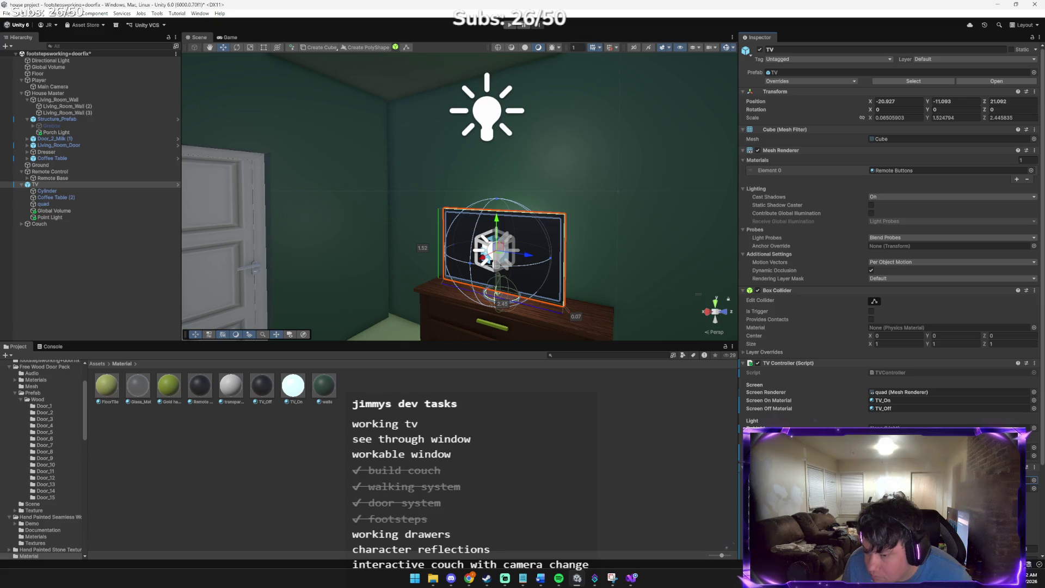
pyautogui.hotkey('alt', 'Tab')
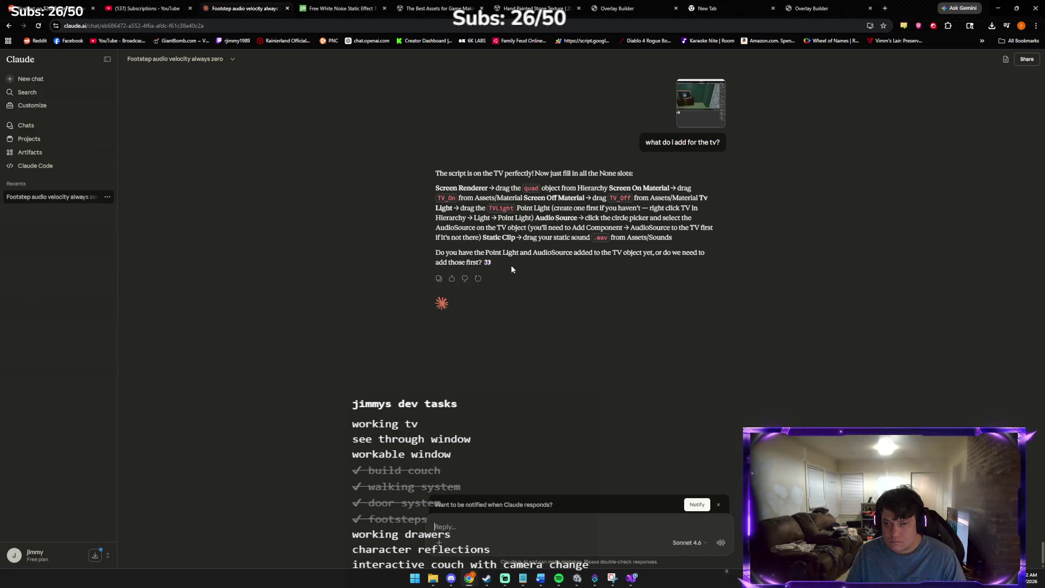
pyautogui.hotkey('alt', 'Tab')
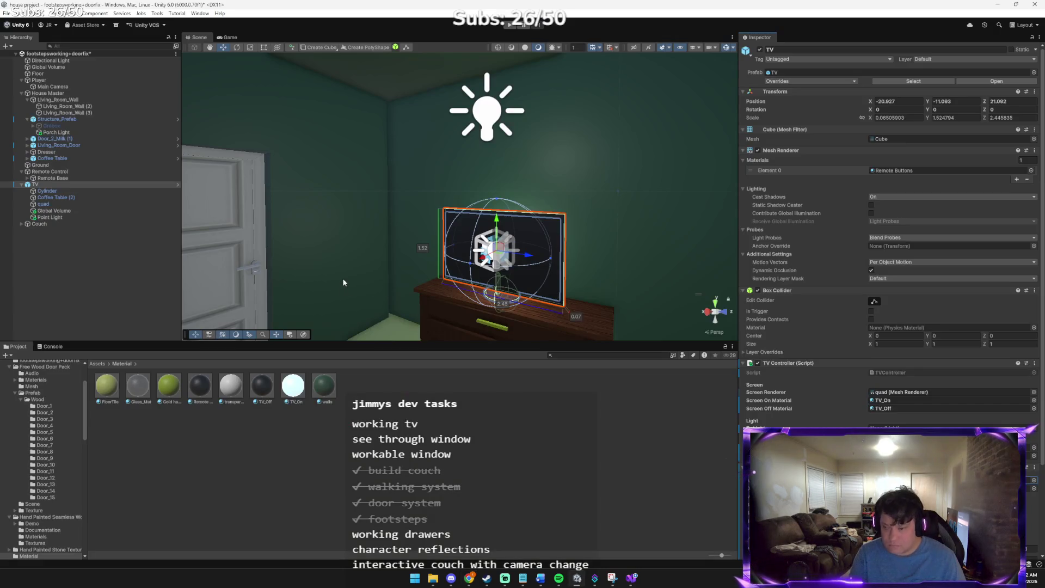
pyautogui.hotkey('alt', 'Tab')
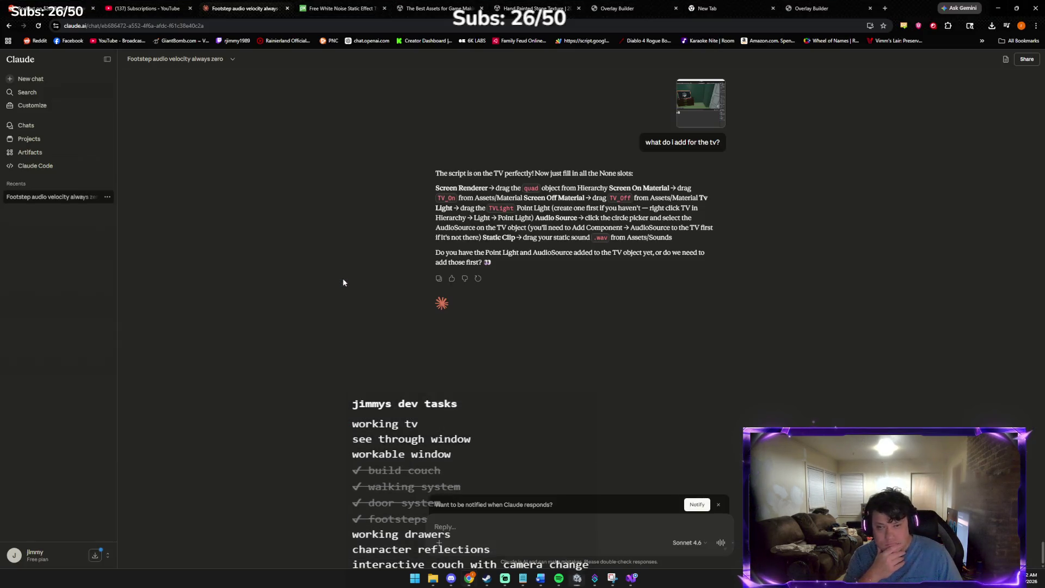
# - Ask Claude 'is all set?', then check the Point Light's light data and the TV object against its checklist
pyautogui.write('is it all set?')
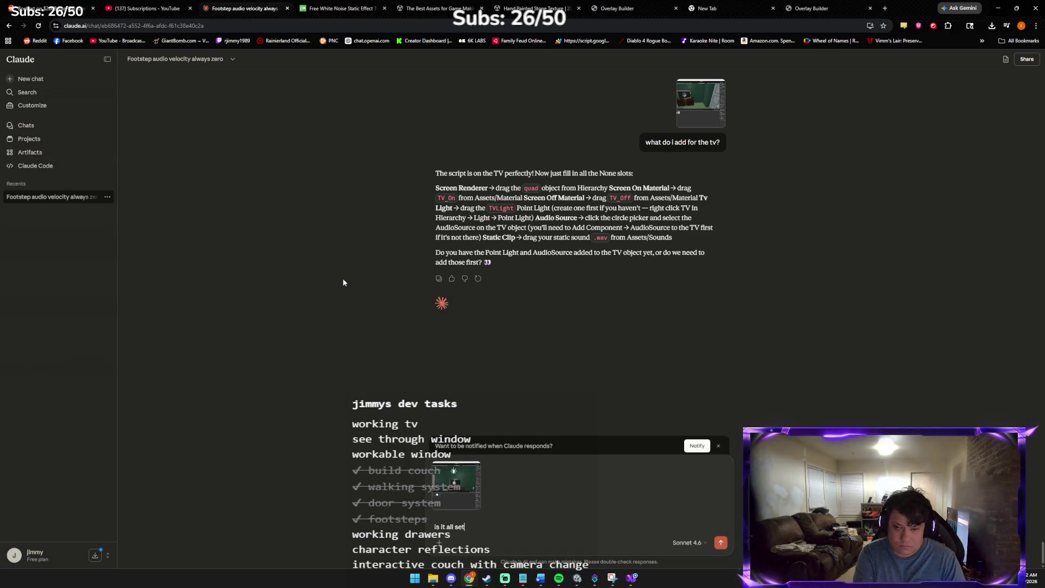
pyautogui.press('Return')
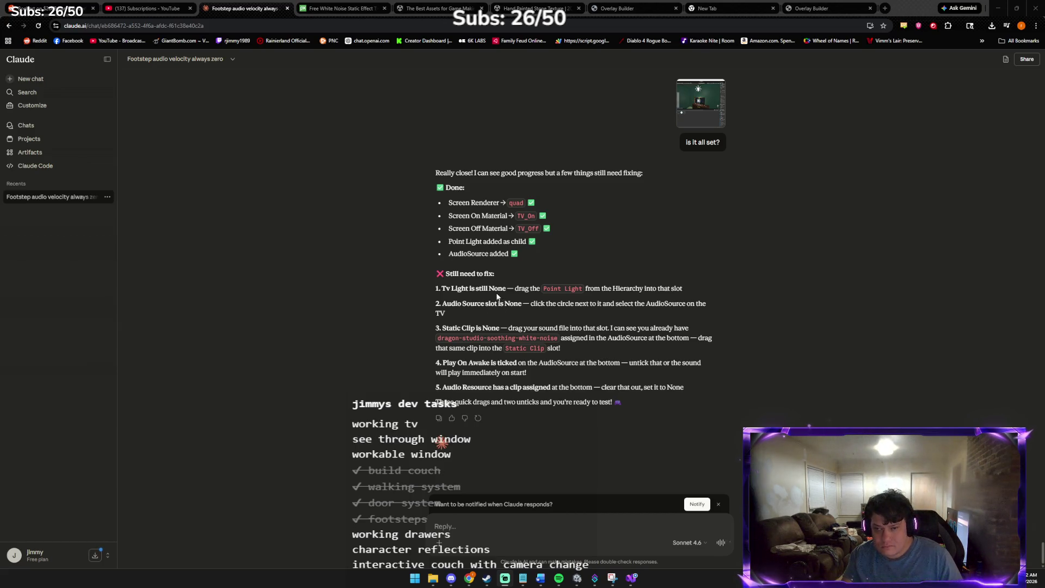
pyautogui.hotkey('alt', 'Tab')
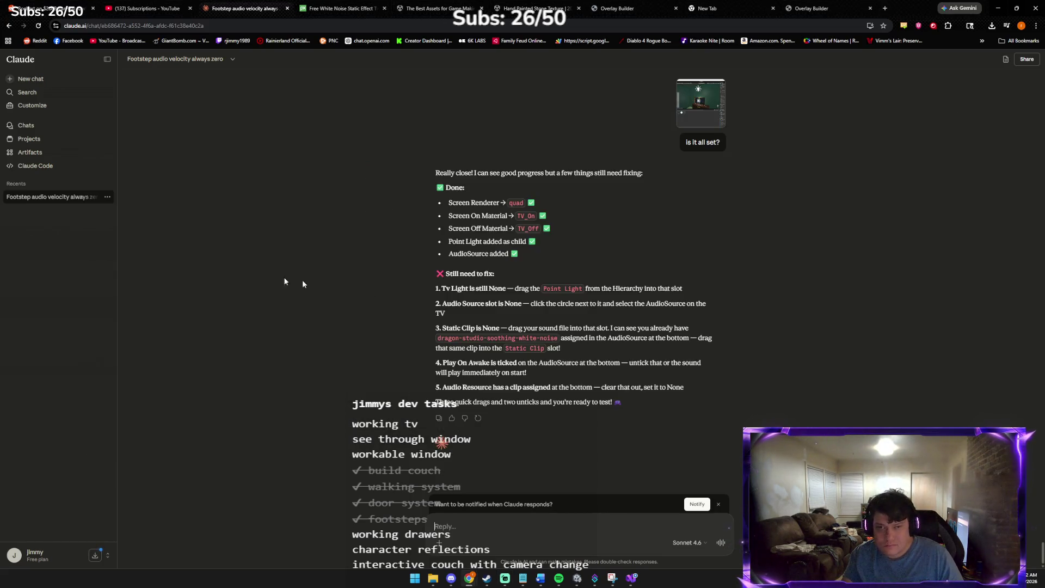
pyautogui.hotkey('alt', 'Tab')
pyautogui.press('Tab')
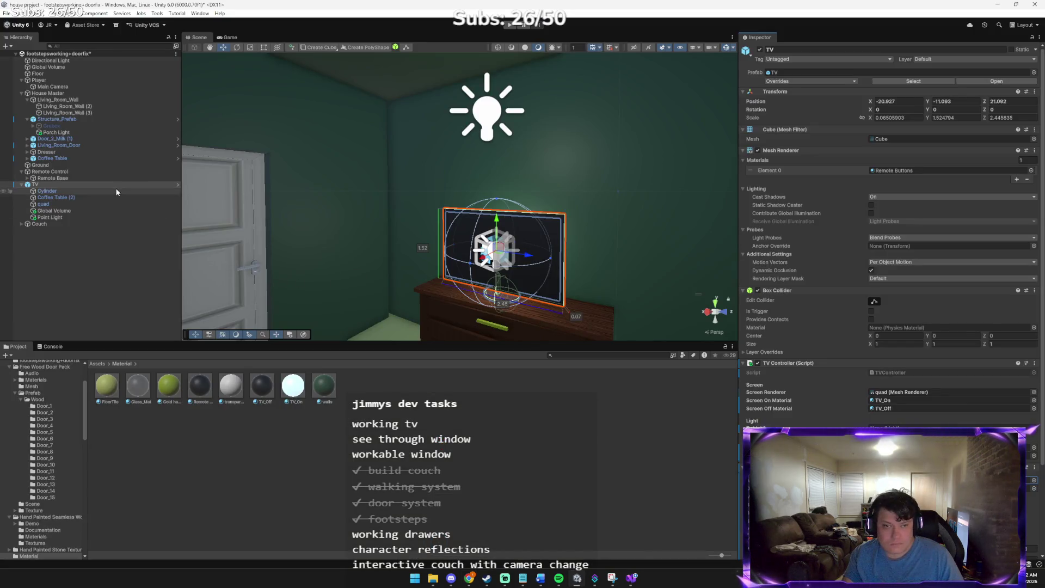
pyautogui.click(55, 216)
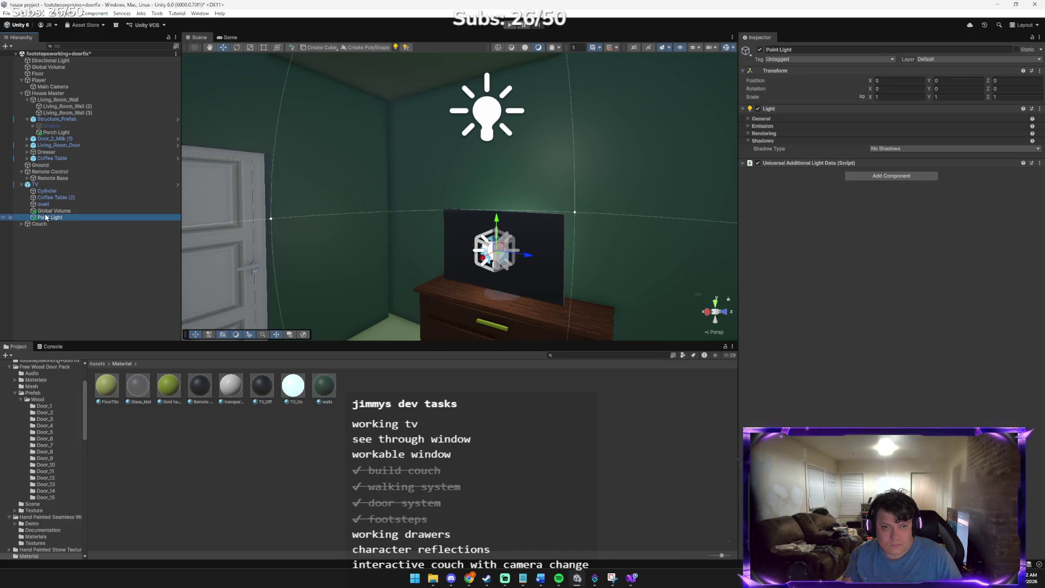
pyautogui.hotkey('alt', 'Tab')
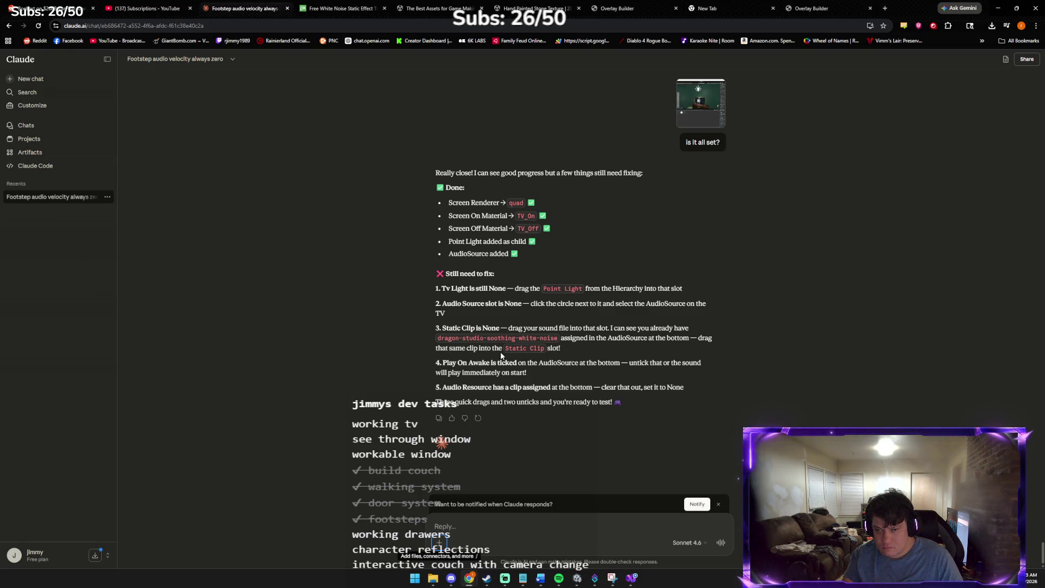
pyautogui.hotkey('alt', 'Tab')
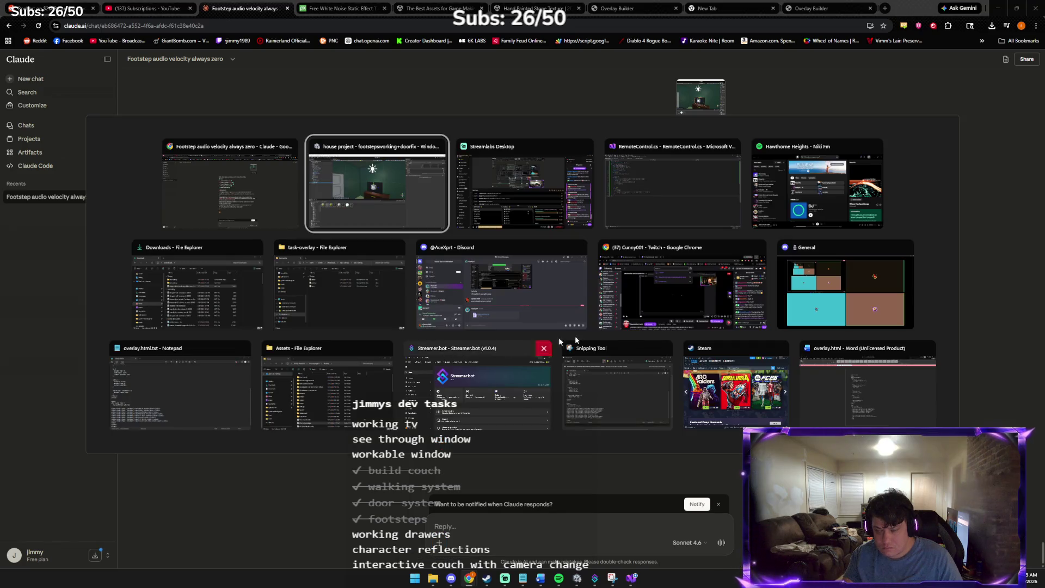
pyautogui.click(811, 162)
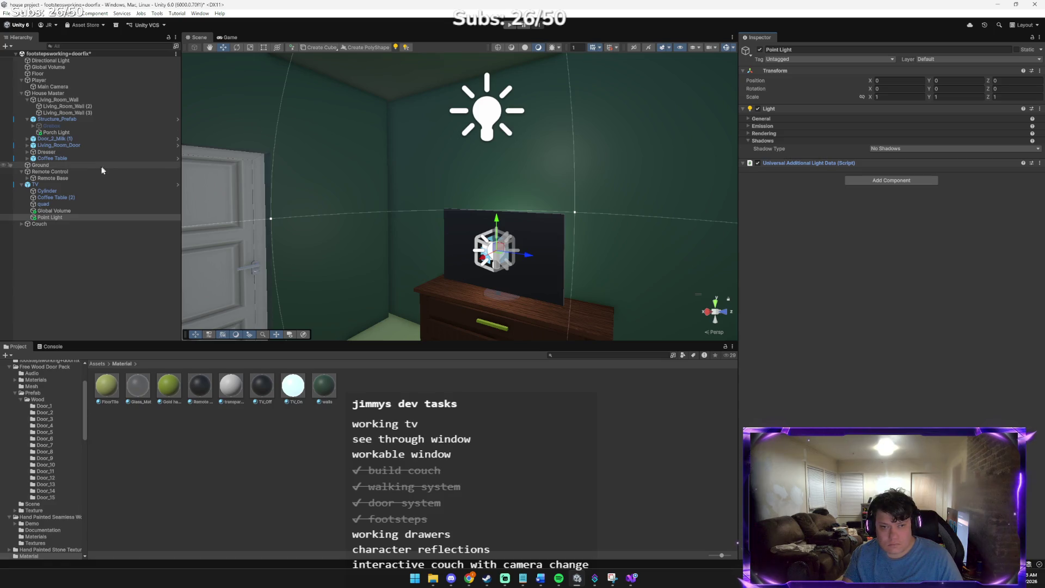
pyautogui.click(71, 183)
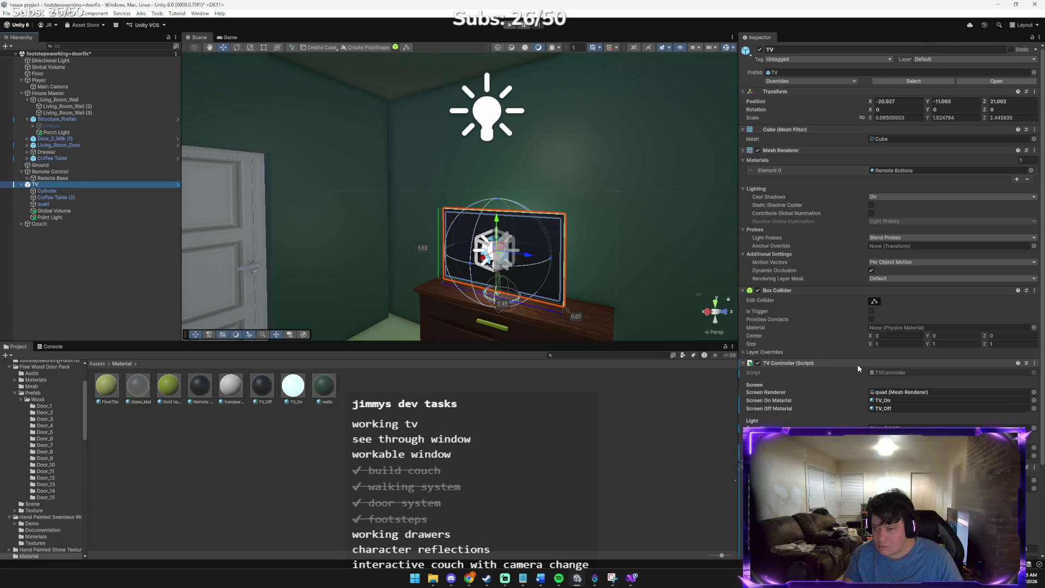
pyautogui.click(1029, 447)
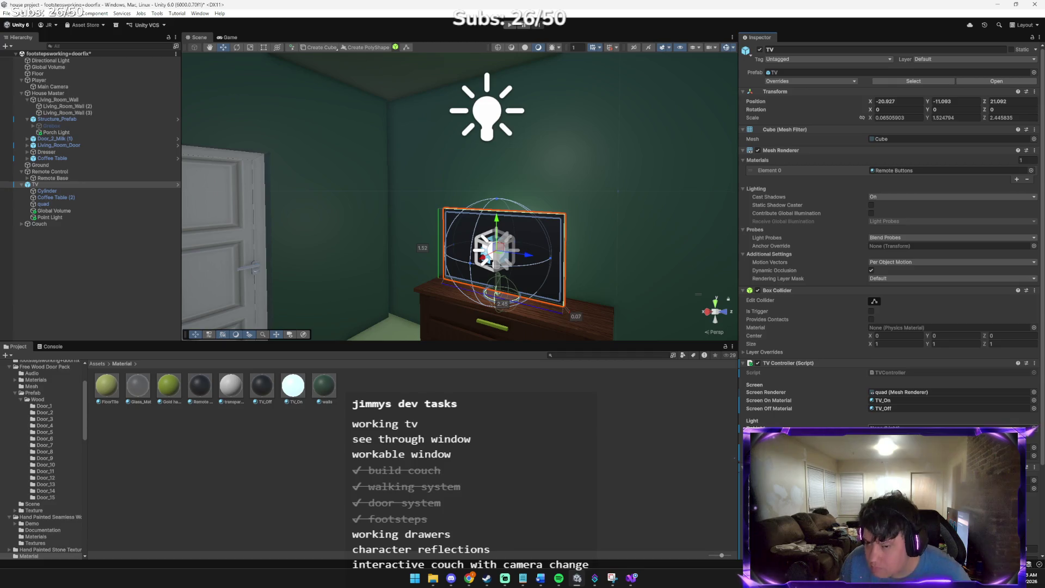
pyautogui.hotkey('alt', 'Tab')
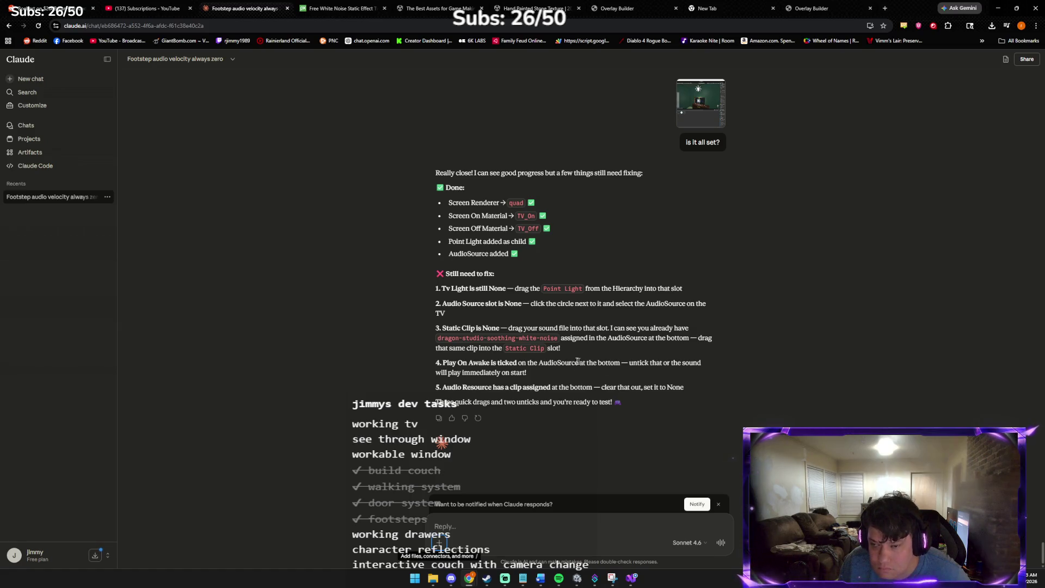
pyautogui.hotkey('alt', 'Tab')
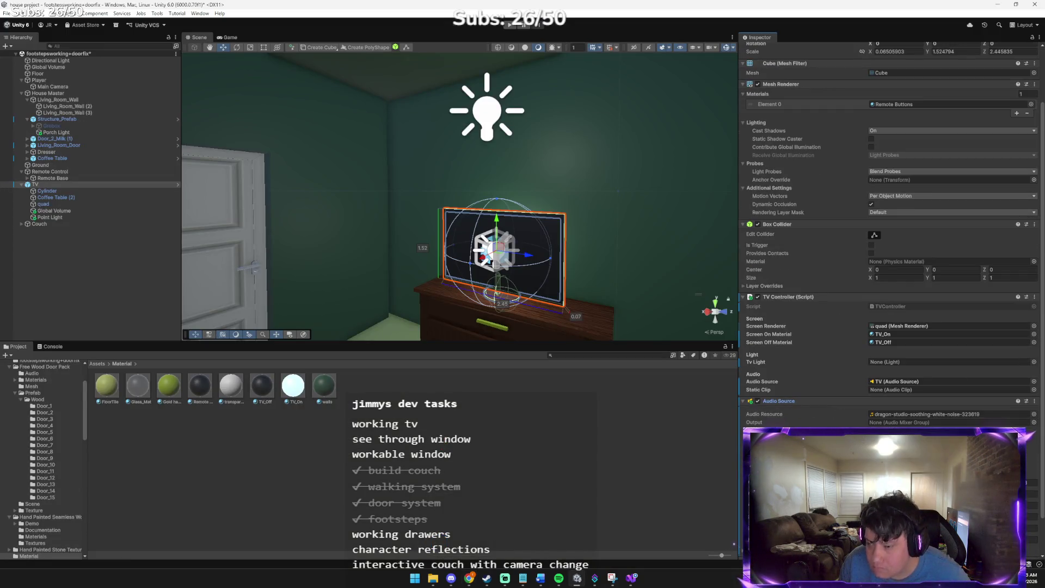
# - Assign the Point Light to the TV Controller's Tv Light slot
pyautogui.hotkey('alt', 'Tab')
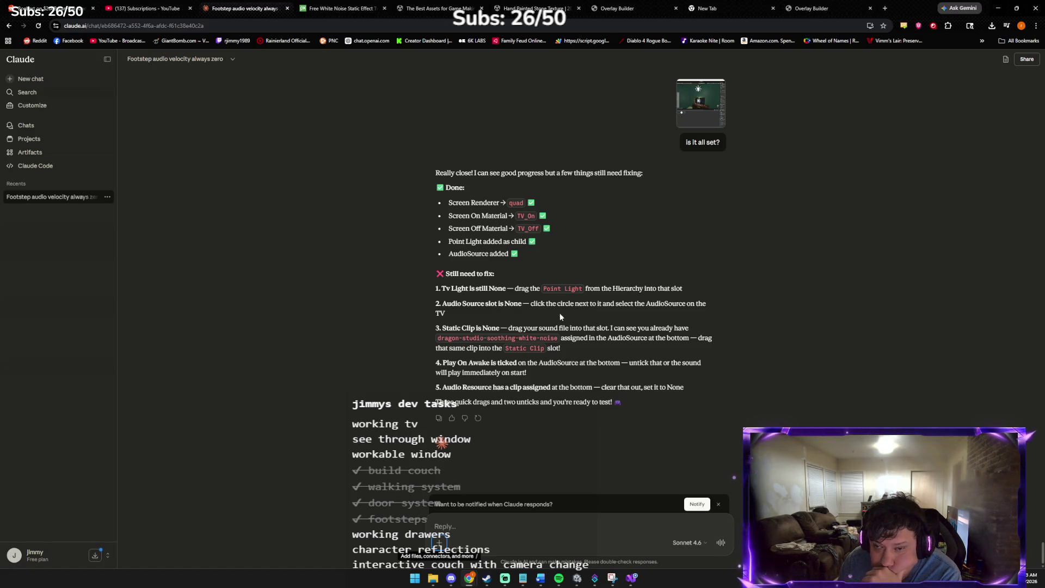
pyautogui.hotkey('alt', 'Tab')
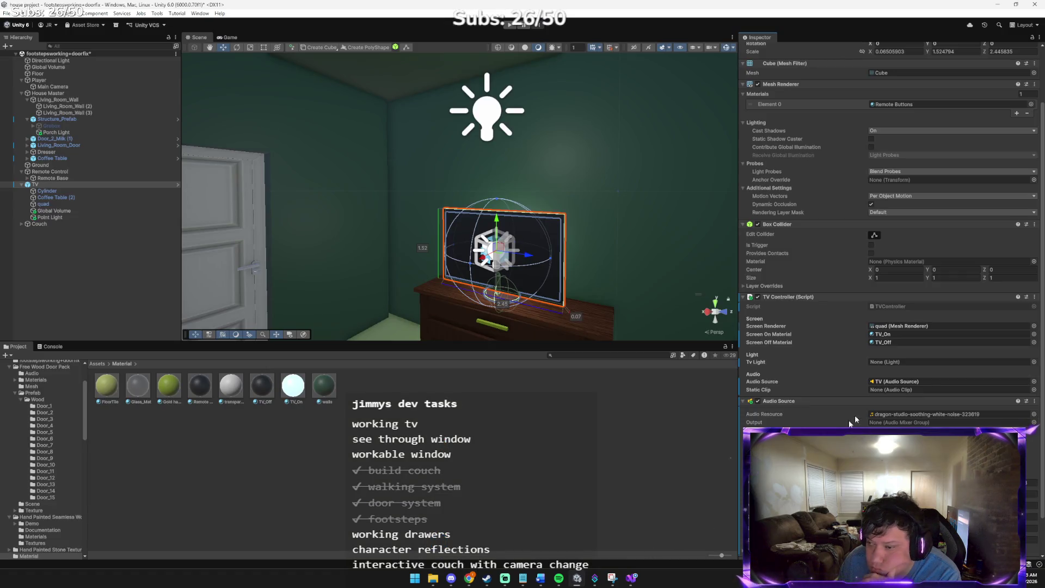
pyautogui.moveTo(291, 388); pyautogui.dragTo(902, 362)
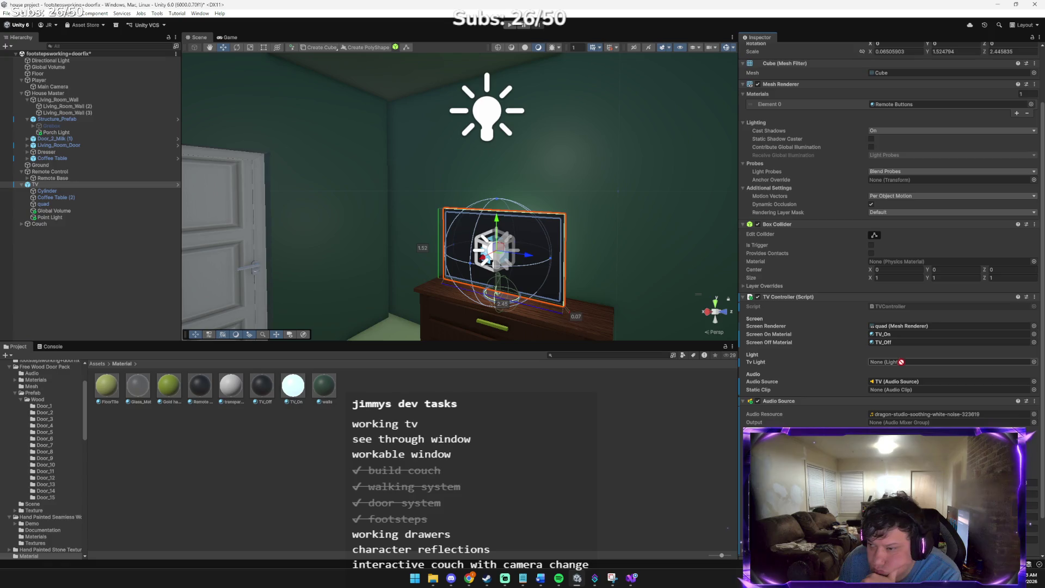
pyautogui.click(1034, 362)
pyautogui.doubleClick(990, 394)
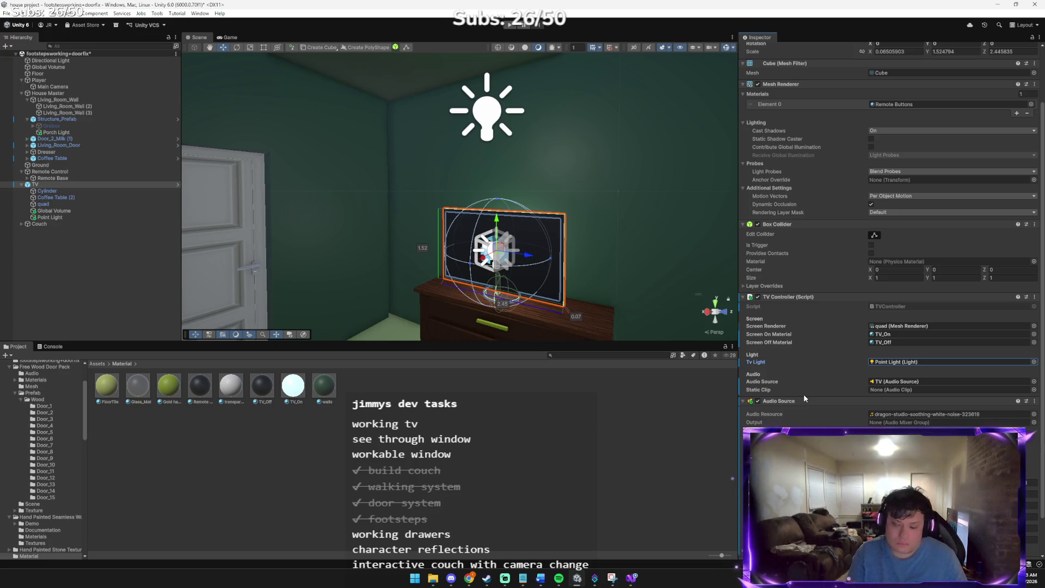
pyautogui.hotkey('alt', 'Tab')
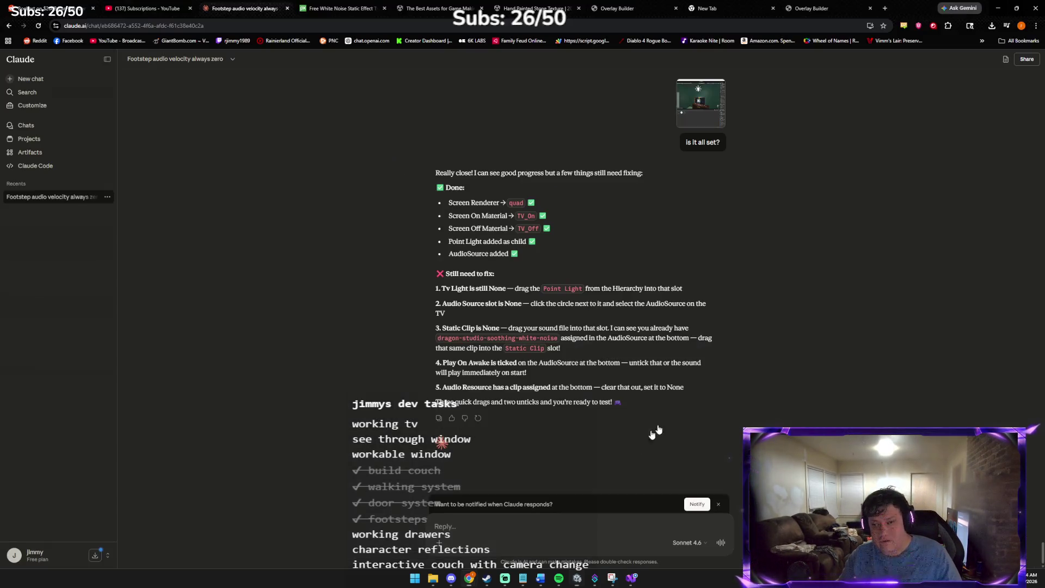
# - Send Claude the pasted Unity screenshot with the message 'good' to confirm the setup
pyautogui.hotkey('ctrl', 'v')
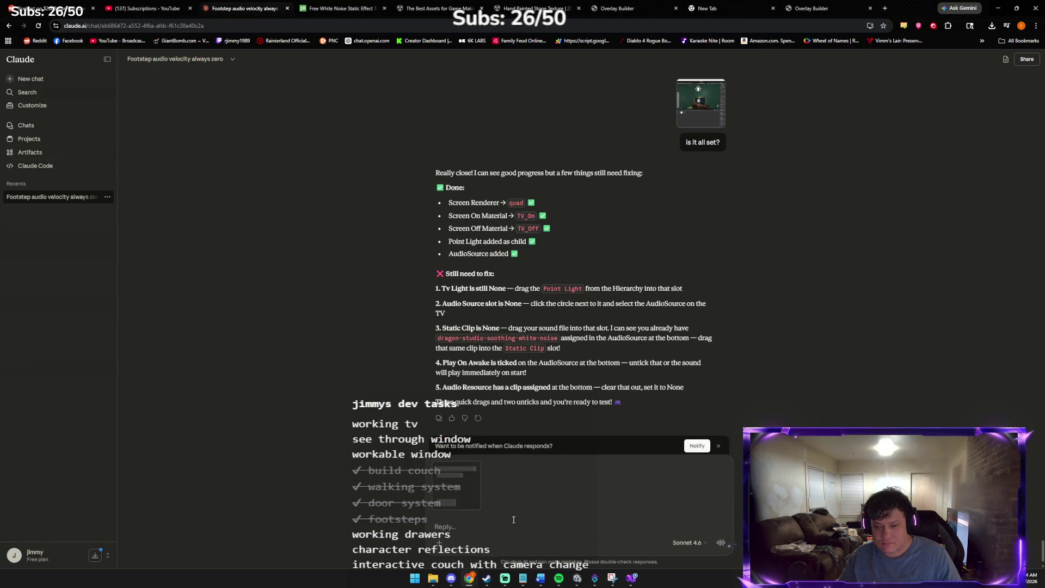
pyautogui.write('good')
pyautogui.press('Return')
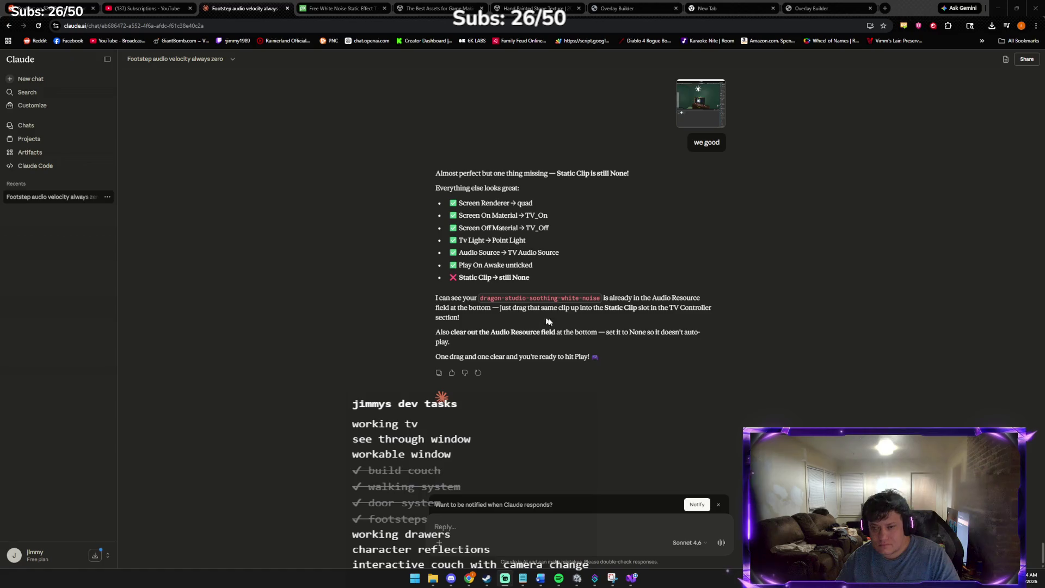
pyautogui.hotkey('alt', 'Tab')
pyautogui.hotkey('alt', 'Tab')
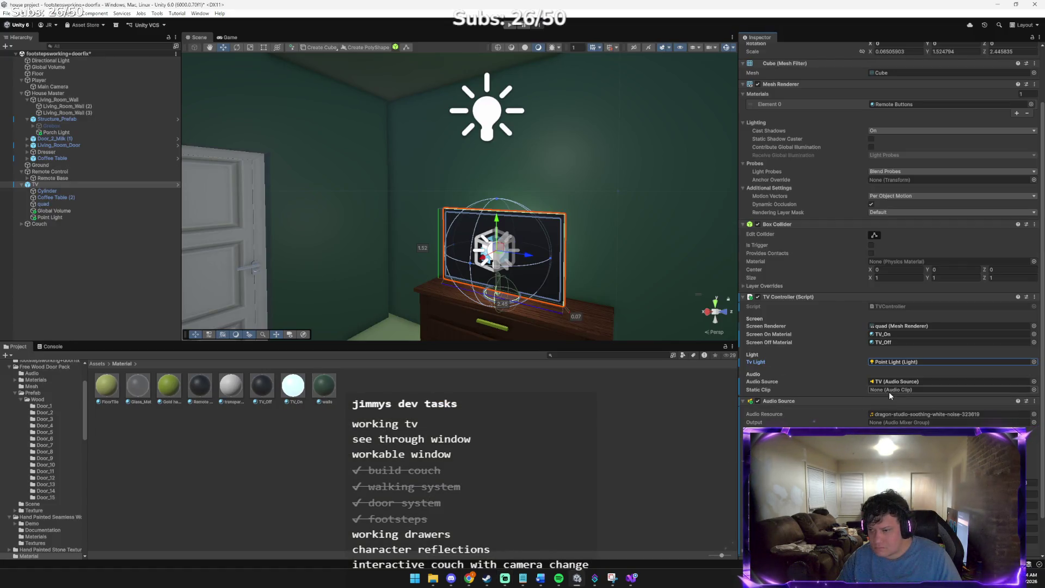
# - Assign the dragon-studio-soothing-white-noise-323619 clip to the TV Controller's Static Clip slot
pyautogui.click(827, 400)
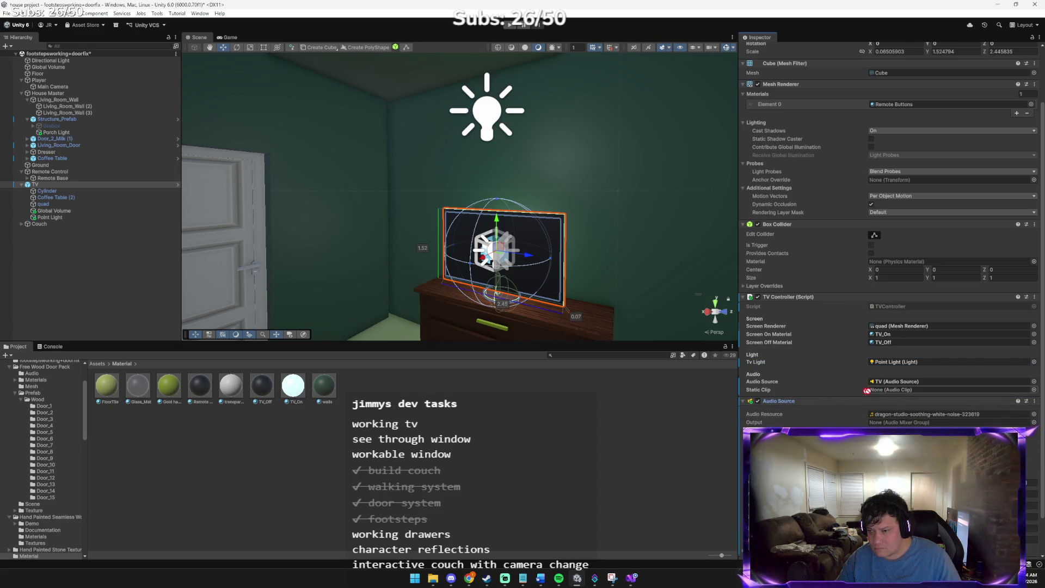
pyautogui.click(1034, 390)
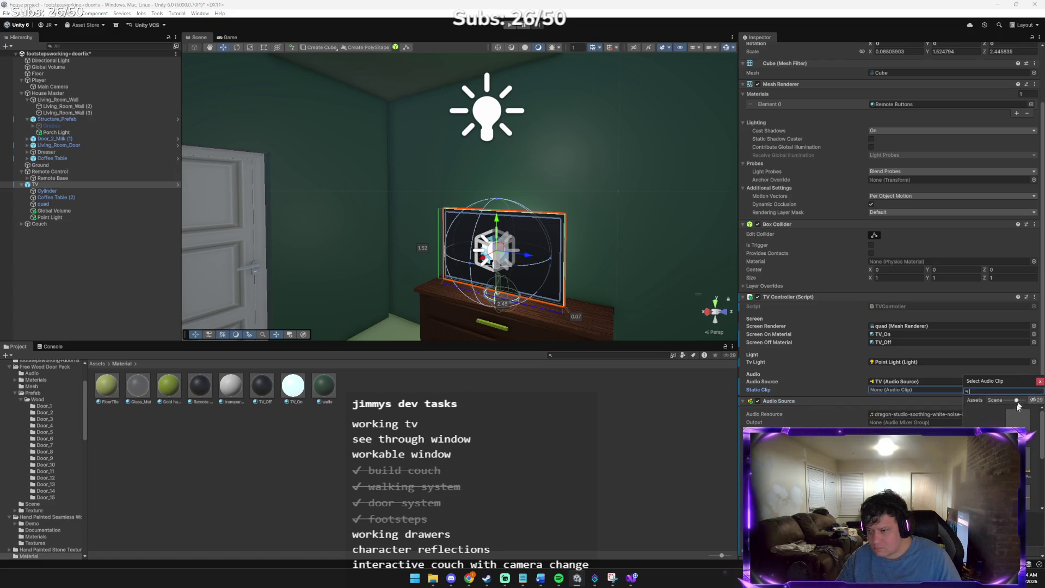
pyautogui.doubleClick(1019, 414)
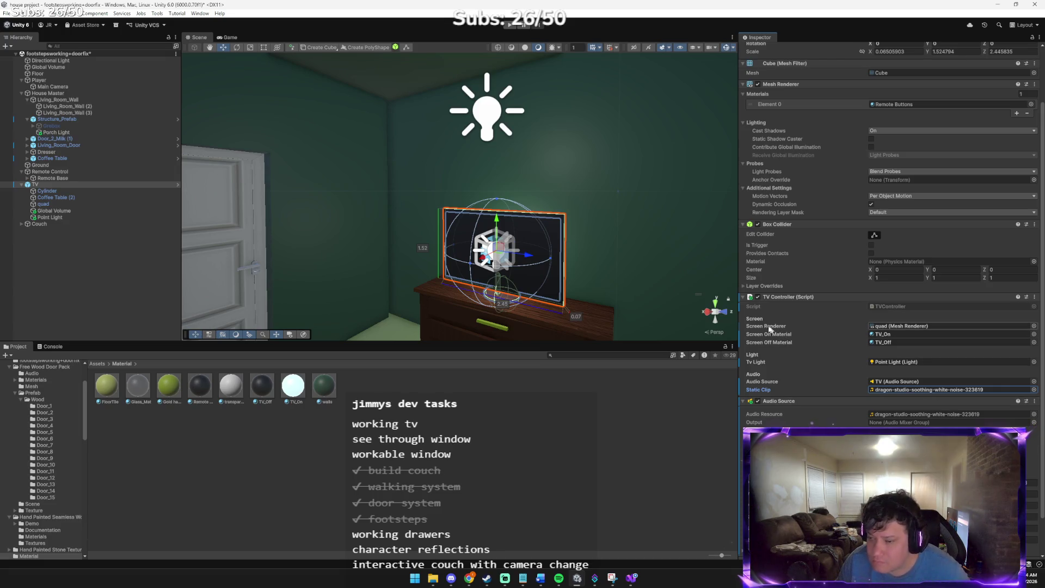
pyautogui.hotkey('alt', 'Tab')
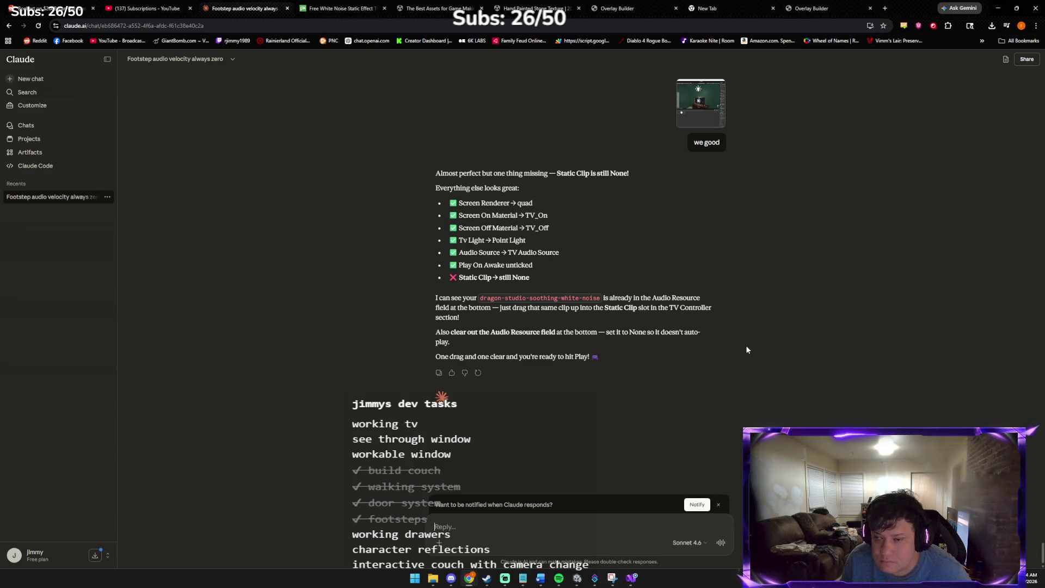
# - Send Claude a typed check-in asking whether everything is good
pyautogui.hotkey('alt', 'Tab')
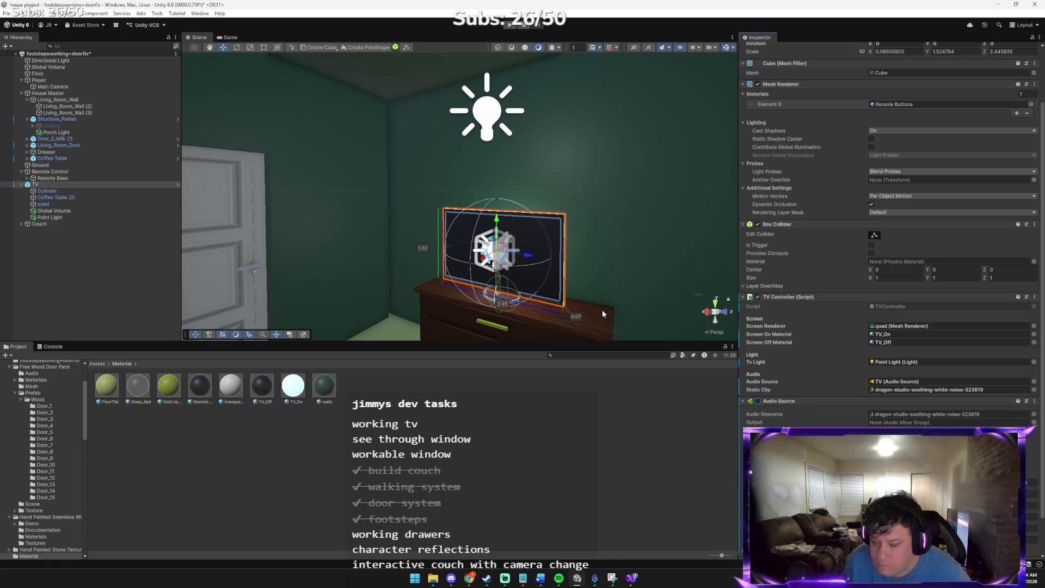
pyautogui.hotkey('alt', 'Tab')
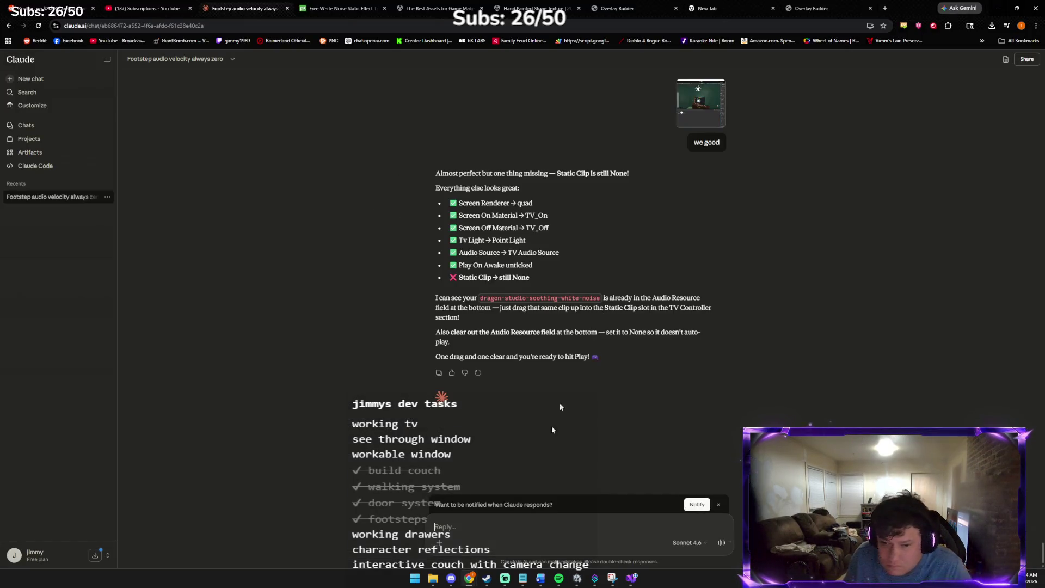
pyautogui.write('ALRIGHT NO')
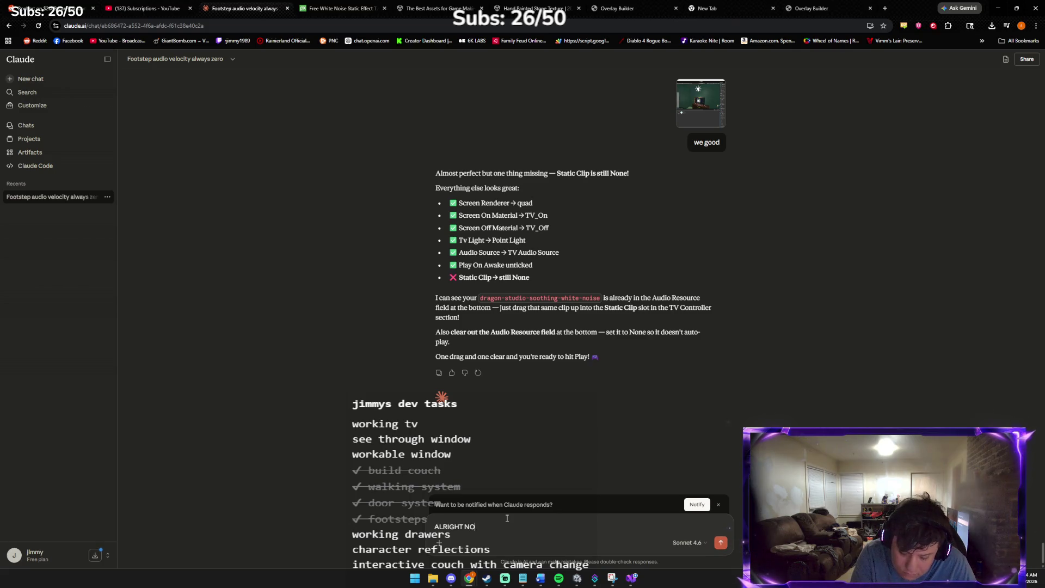
pyautogui.write('W WE GOOD')
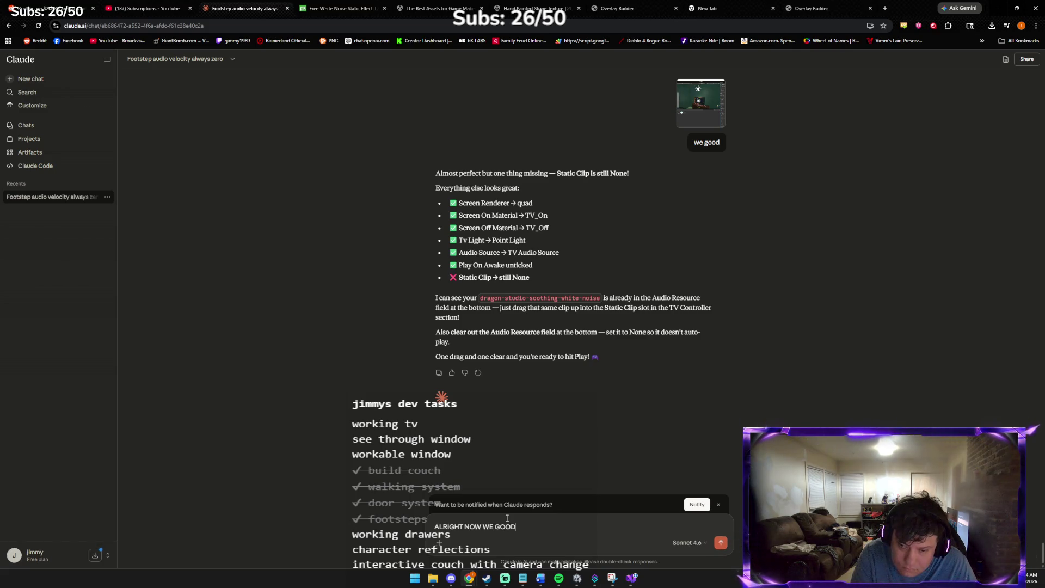
pyautogui.write('?ETTING HYPED')
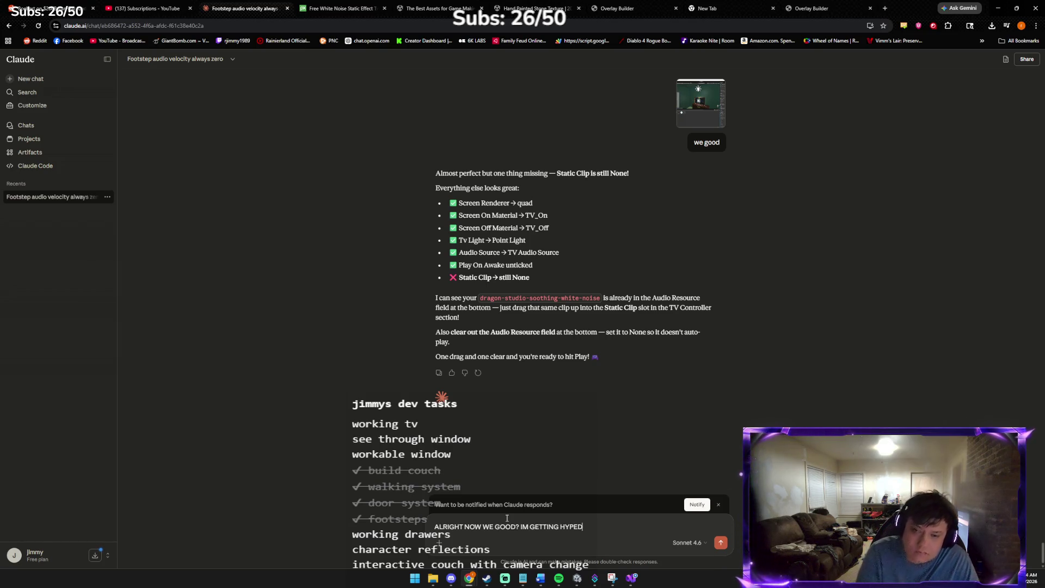
pyautogui.press('Return')
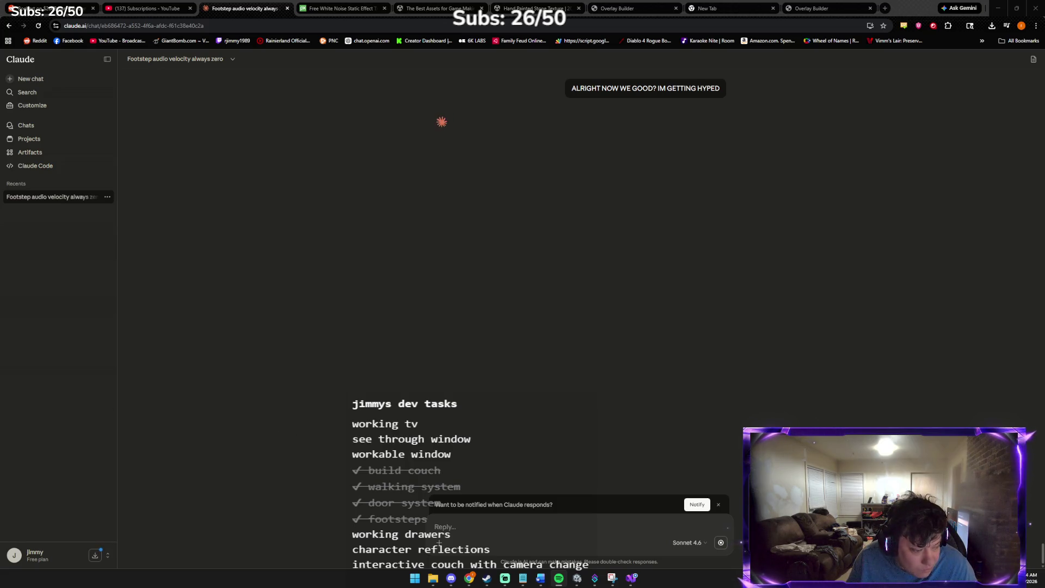
# - Send Claude a fresh Unity screenshot with a short note
pyautogui.hotkey('alt', 'Tab')
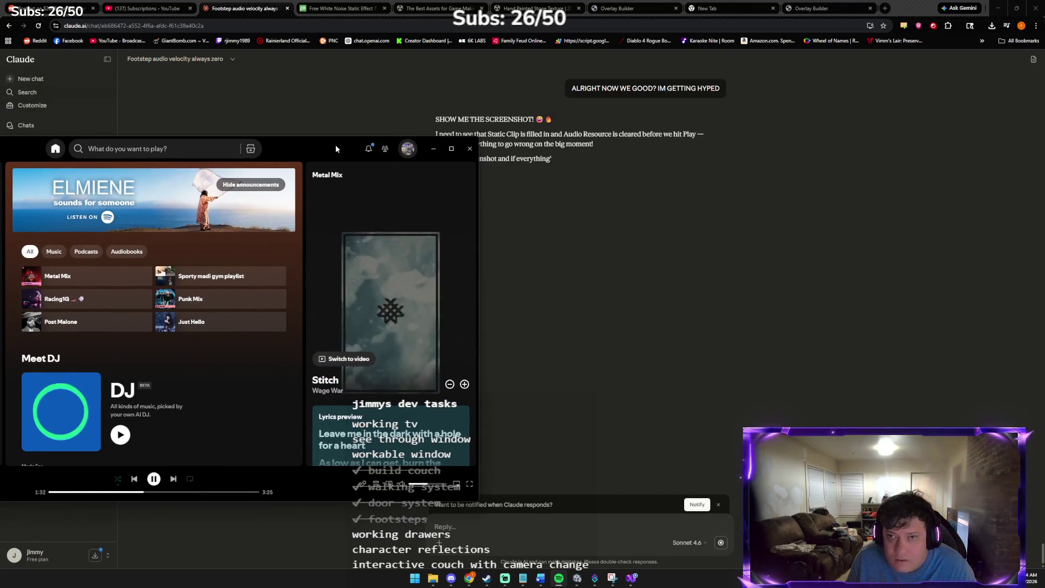
pyautogui.hotkey('alt', 'Tab')
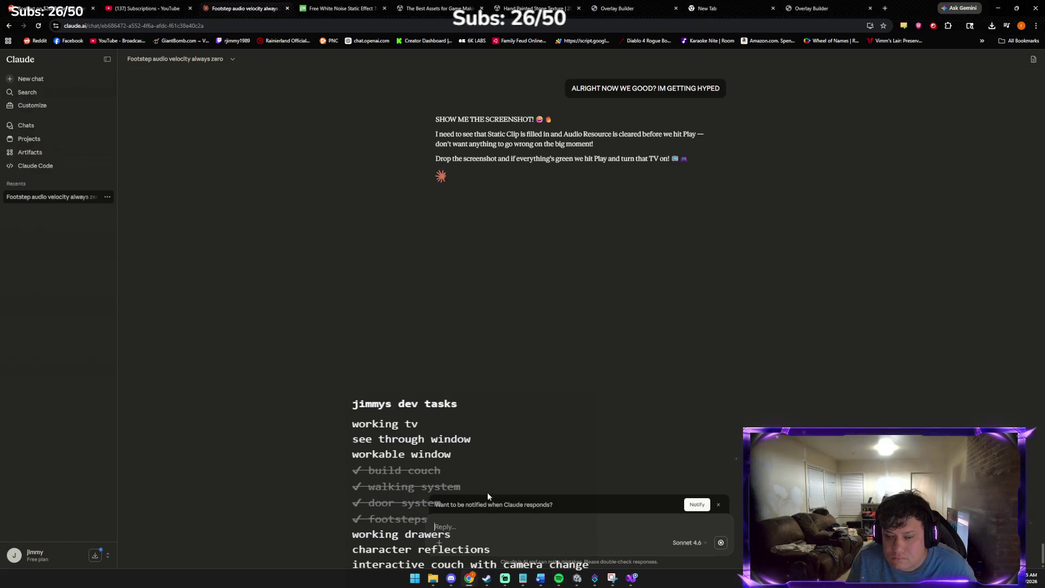
pyautogui.hotkey('ctrl', 'v')
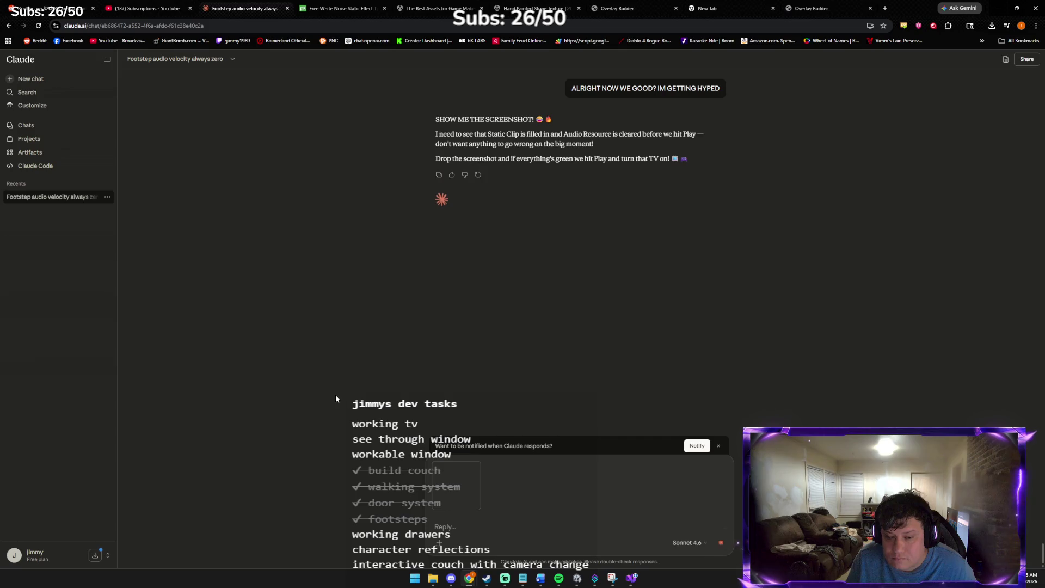
pyautogui.write('rip a promp')
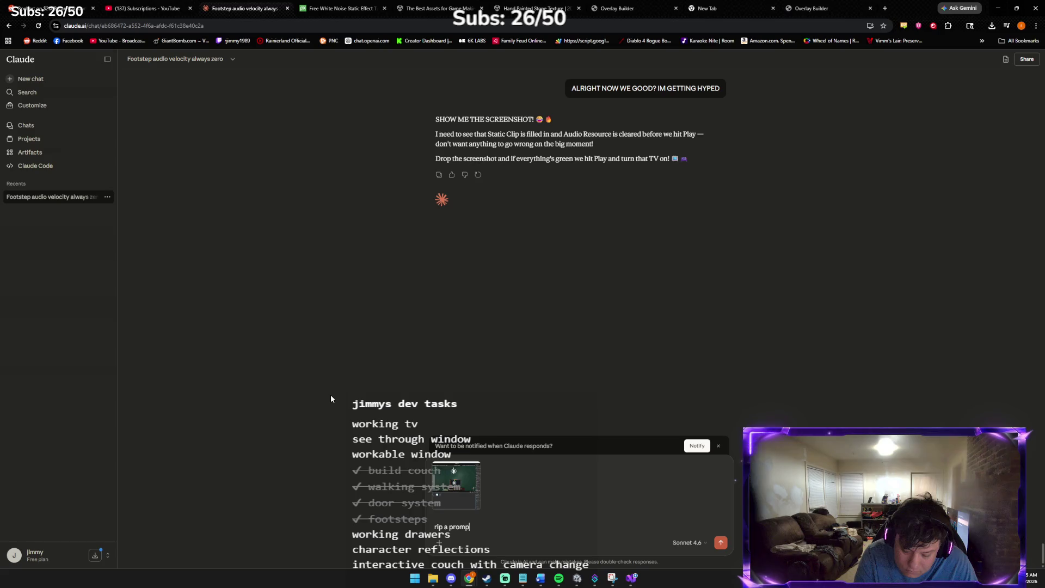
pyautogui.write('haha')
pyautogui.press('Return')
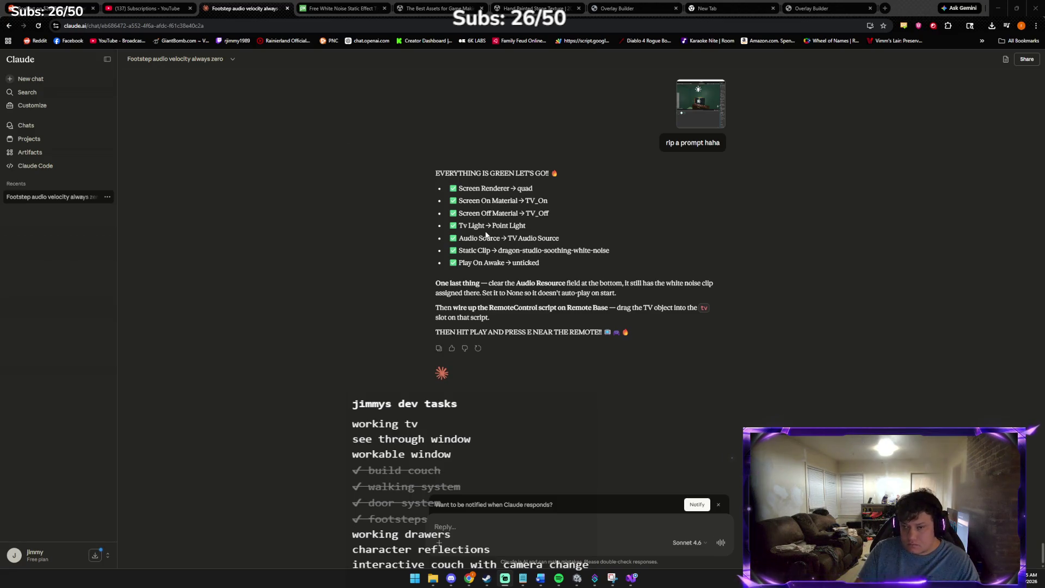
pyautogui.hotkey('alt', 'Tab')
pyautogui.hotkey('alt', 'Tab')
pyautogui.hotkey('alt', 'Tab')
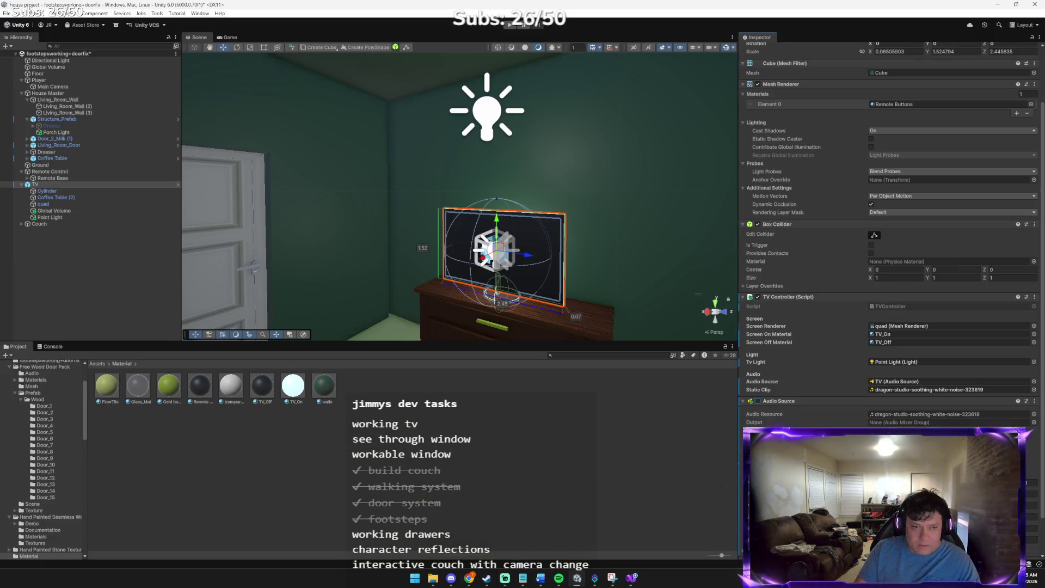
# - Look over the Audio Source component's options without changing anything
pyautogui.click(1035, 402)
pyautogui.click(980, 432)
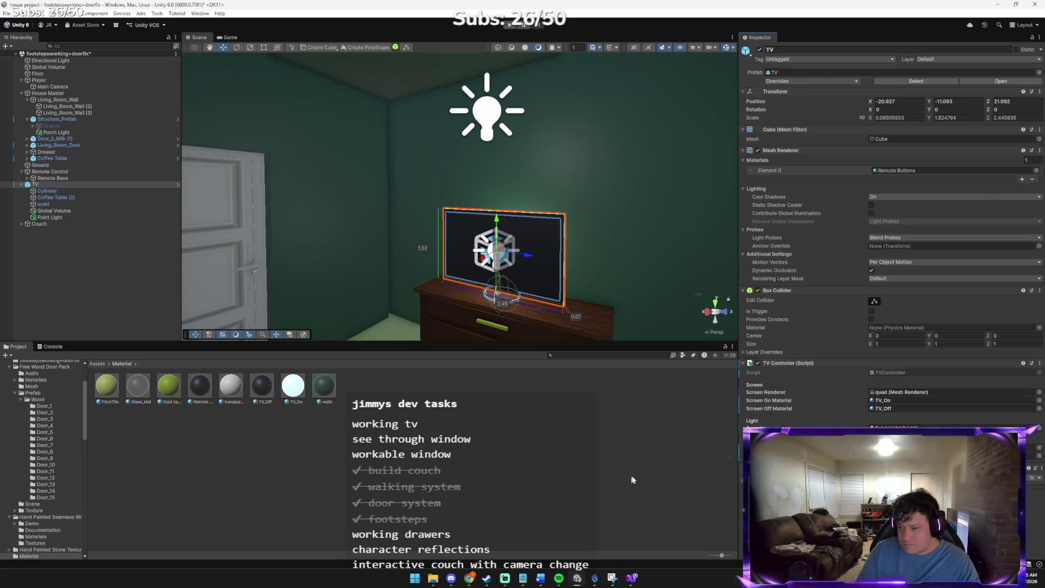
pyautogui.hotkey('alt', 'Tab')
pyautogui.press('Tab')
pyautogui.press('Tab')
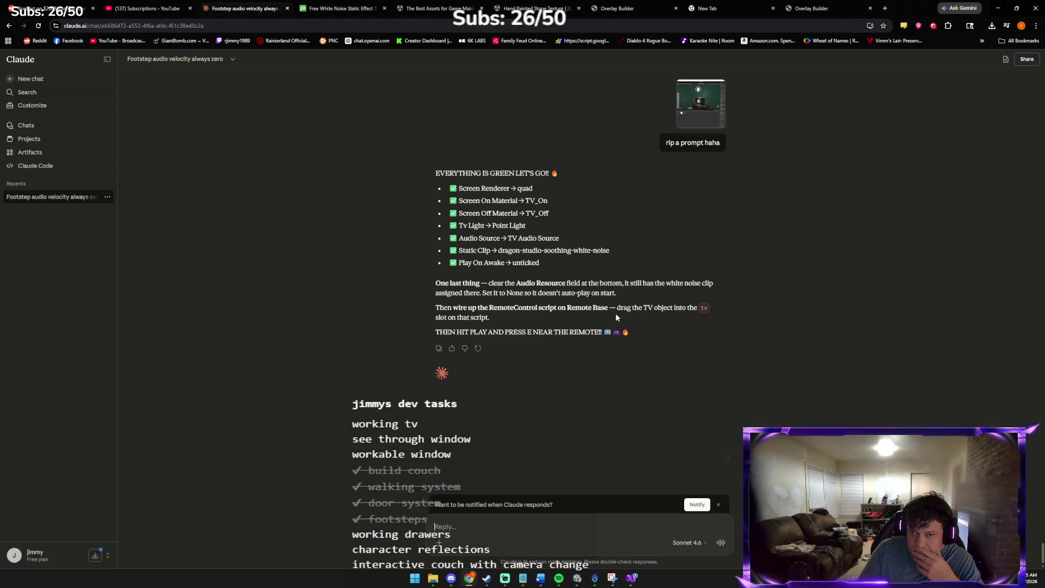
pyautogui.hotkey('alt', 'Tab')
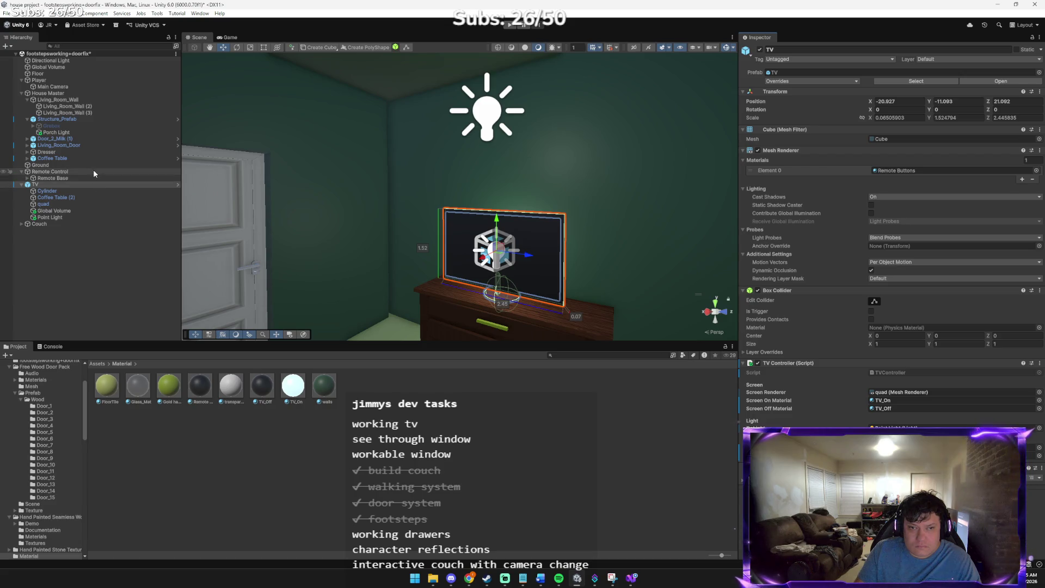
# - Assign the TV object to the Remote Control script's Tv reference
pyautogui.click(93, 170)
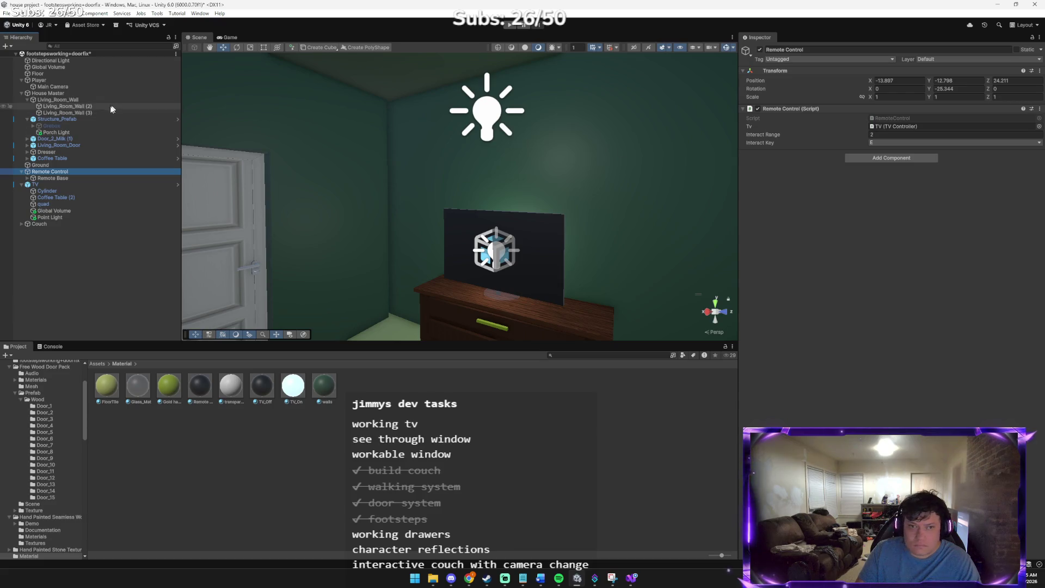
pyautogui.click(896, 126)
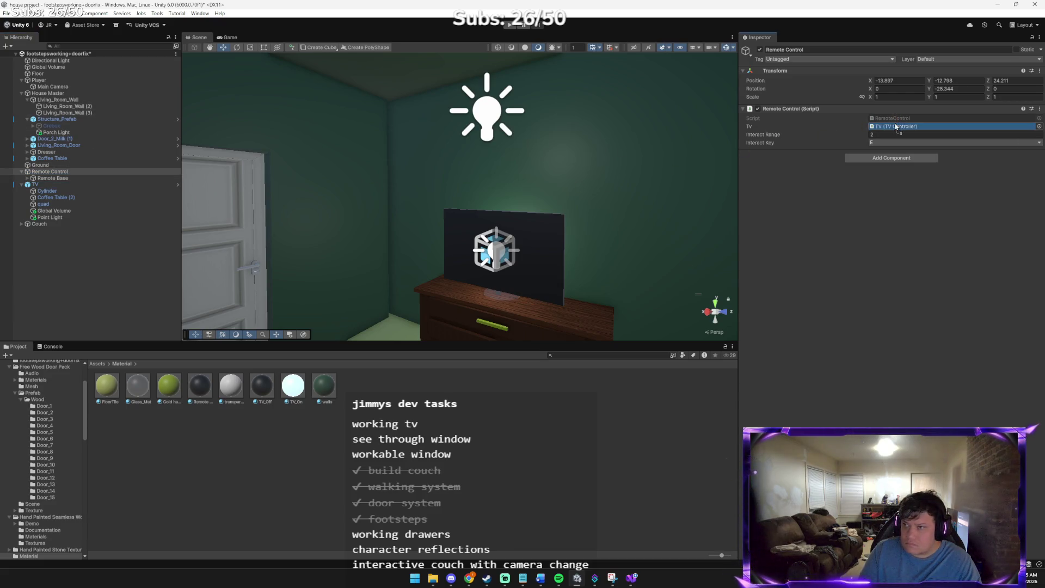
pyautogui.moveTo(894, 126); pyautogui.dragTo(896, 126)
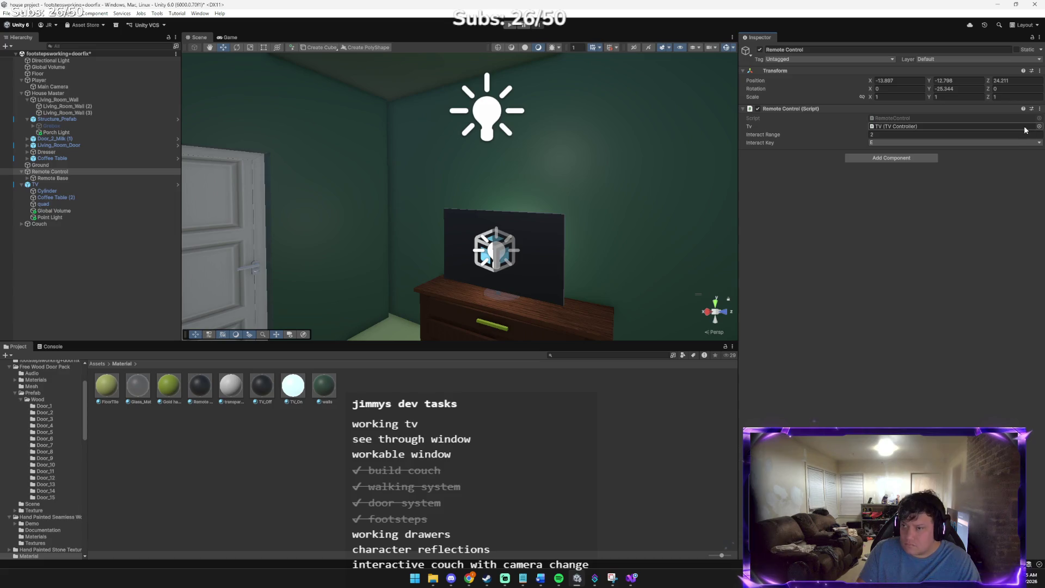
pyautogui.hotkey('alt', 'Tab')
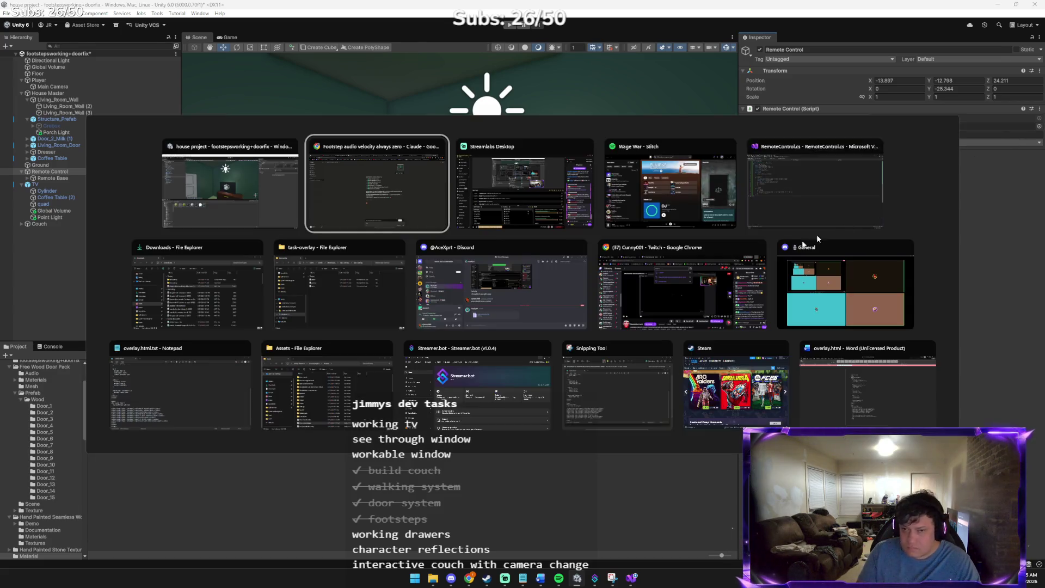
# - Send Claude the latest Unity screenshot asking 'WE GOOD?'
pyautogui.hotkey('ctrl', 'v')
pyautogui.write('WE GOOD?')
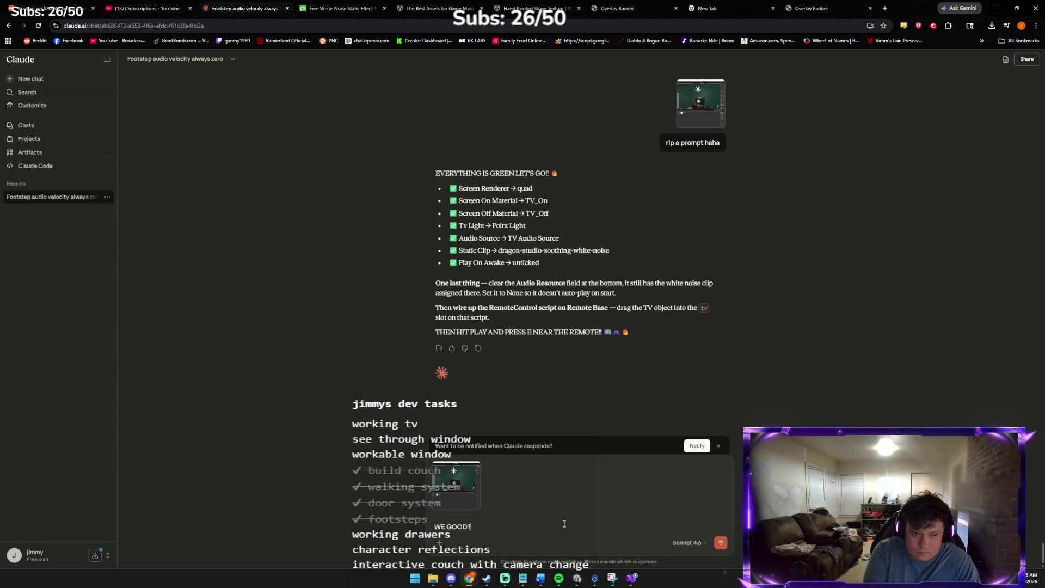
pyautogui.press('Return')
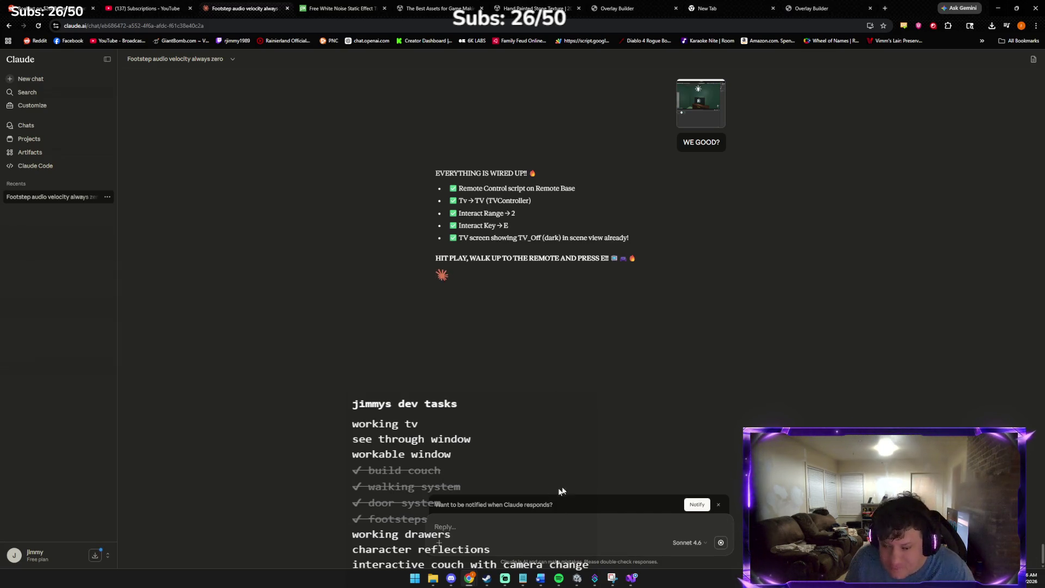
pyautogui.hotkey('alt', 'Tab')
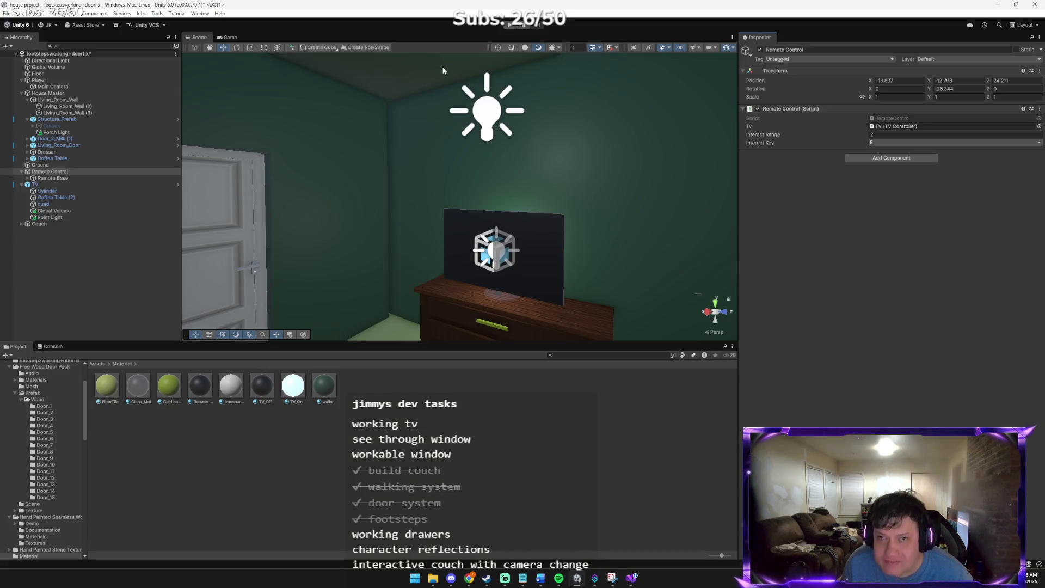
# - Play-test the house scene, walking through the doorway with the console shown, then stop
pyautogui.click(510, 25)
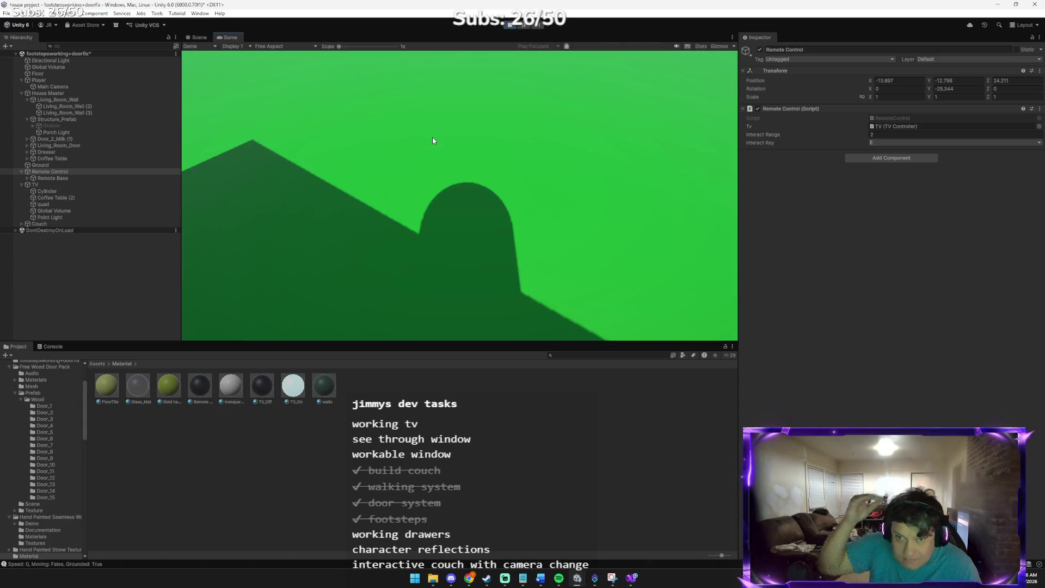
pyautogui.press('w')
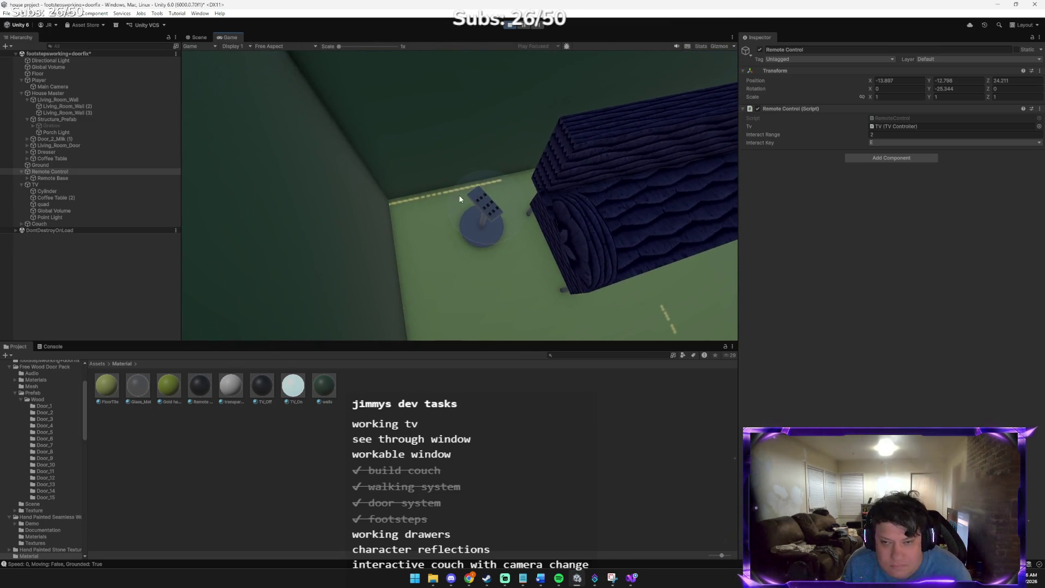
pyautogui.click(53, 347)
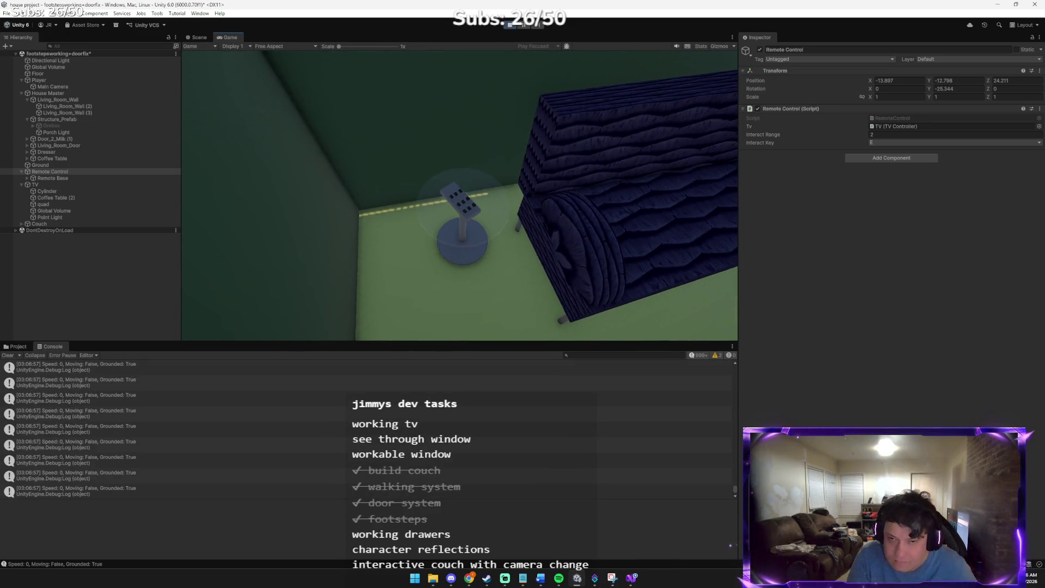
pyautogui.click(510, 26)
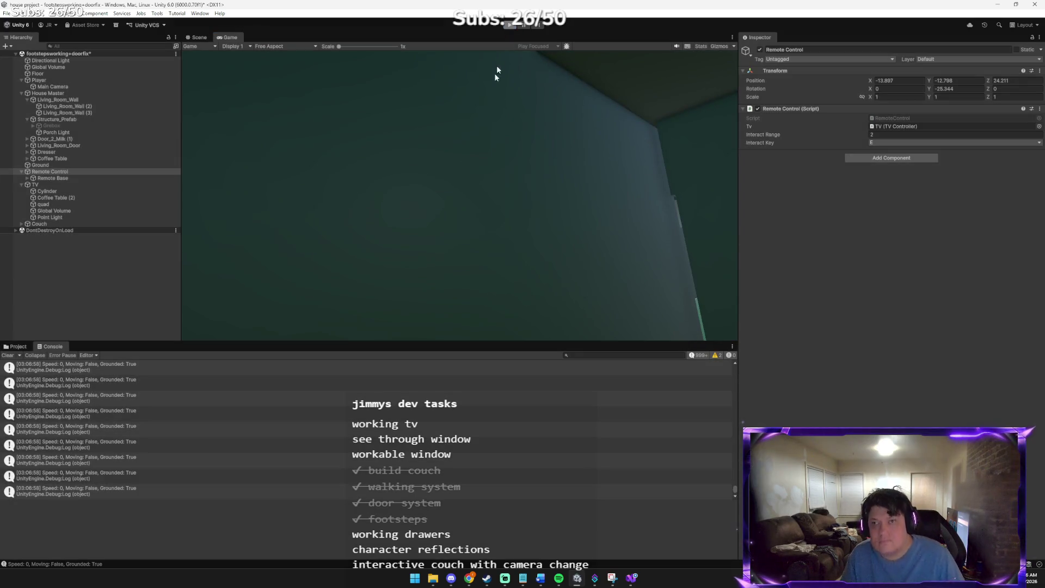
pyautogui.press('super+Tab')
# - Report the failed remote to Claude with a game screenshot and the message 'NOOOOOO'
pyautogui.click(444, 213)
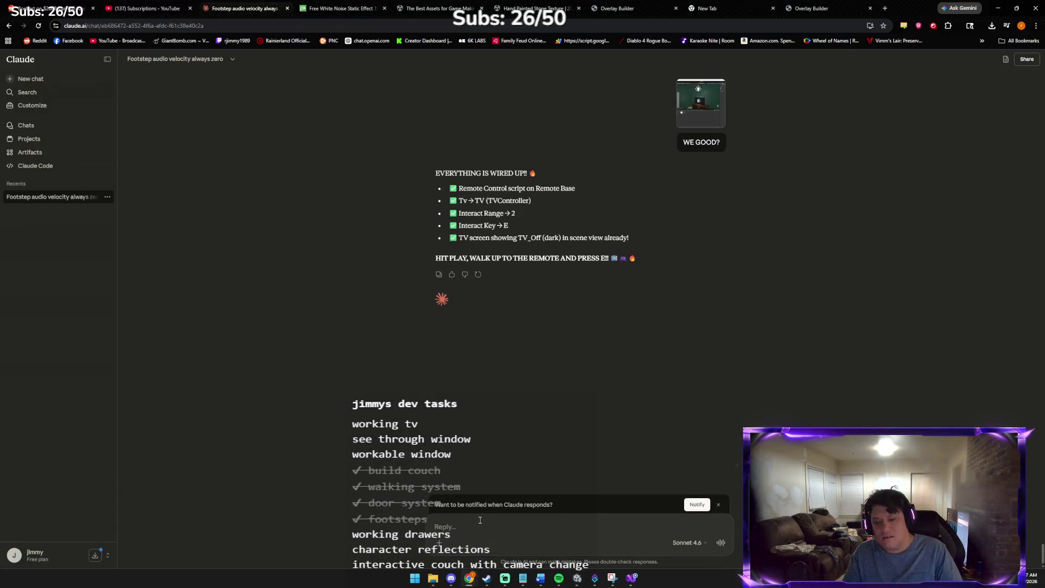
pyautogui.hotkey('ctrl', 'v')
pyautogui.write('NOOOOOO')
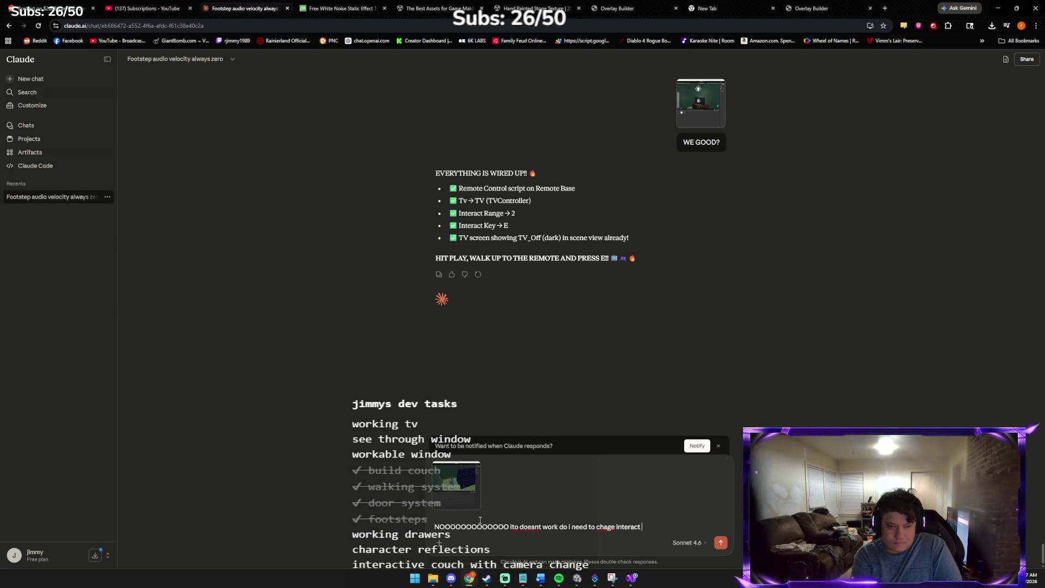
pyautogui.write('ranged')
pyautogui.press('Return')
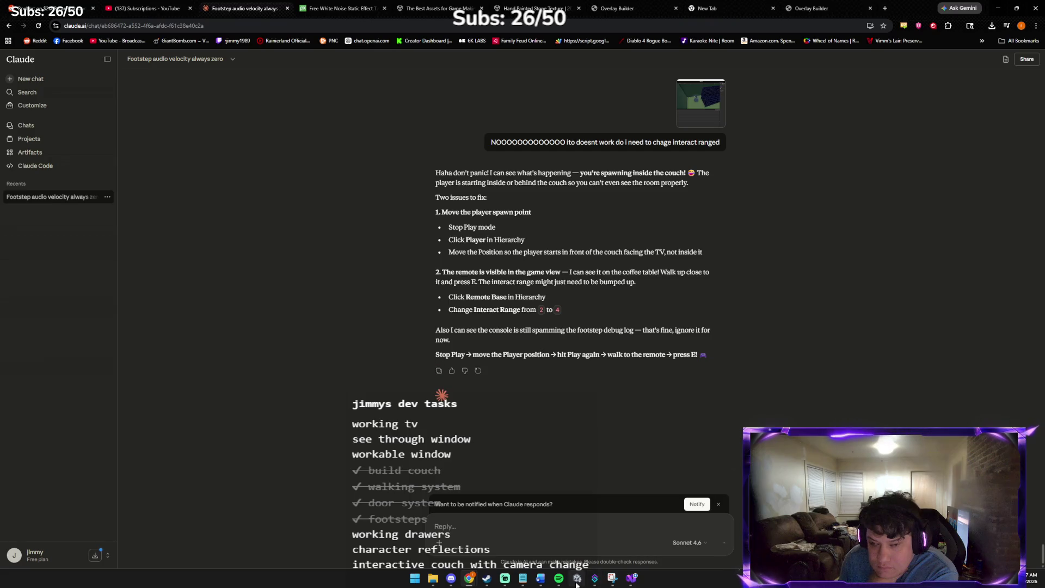
pyautogui.click(577, 580)
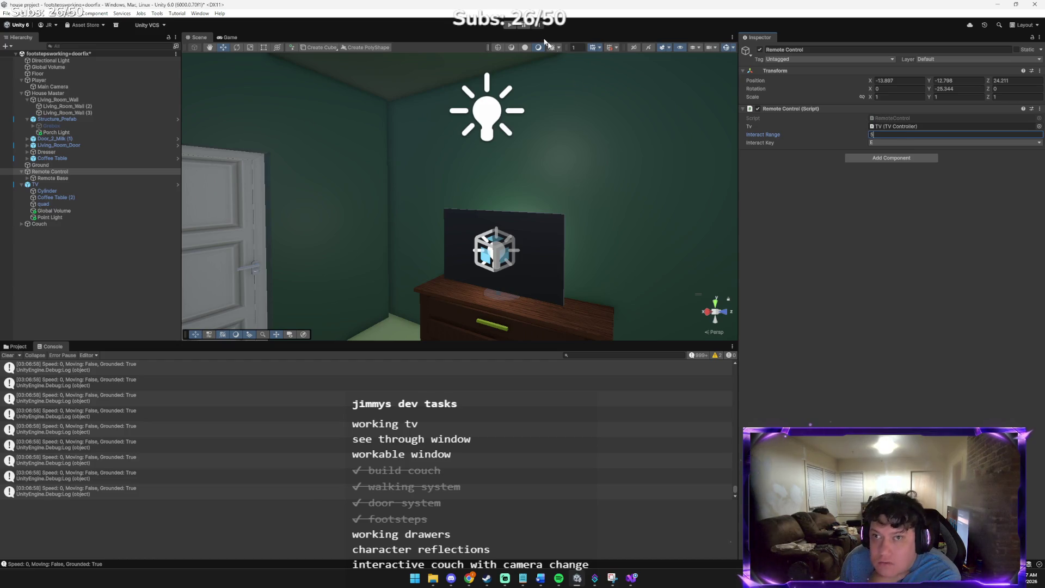
# - Play-test again, walking to the remote on the side table to check the TV lights up
pyautogui.click(515, 26)
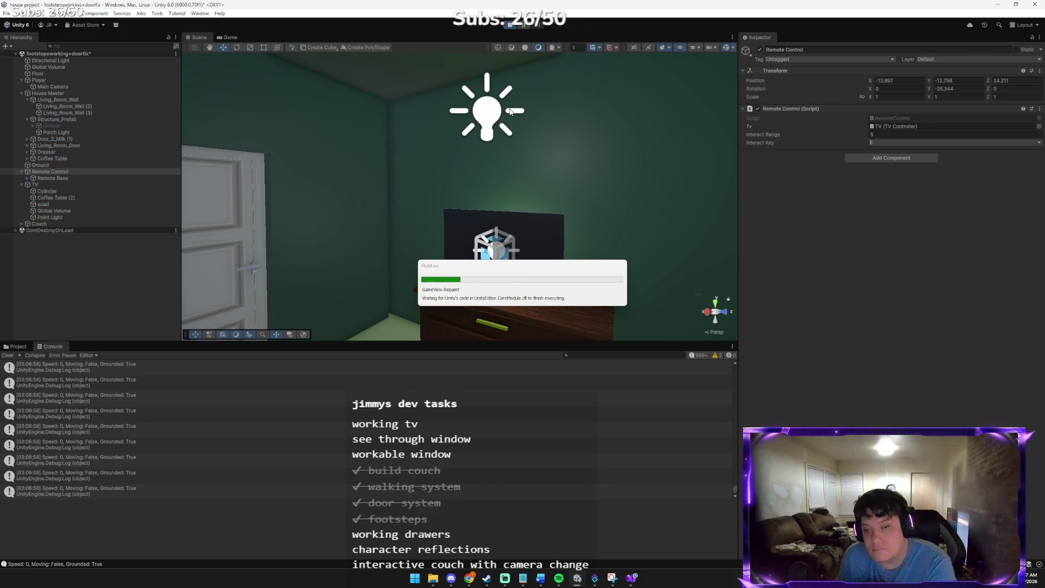
pyautogui.click(507, 118)
pyautogui.press('w')
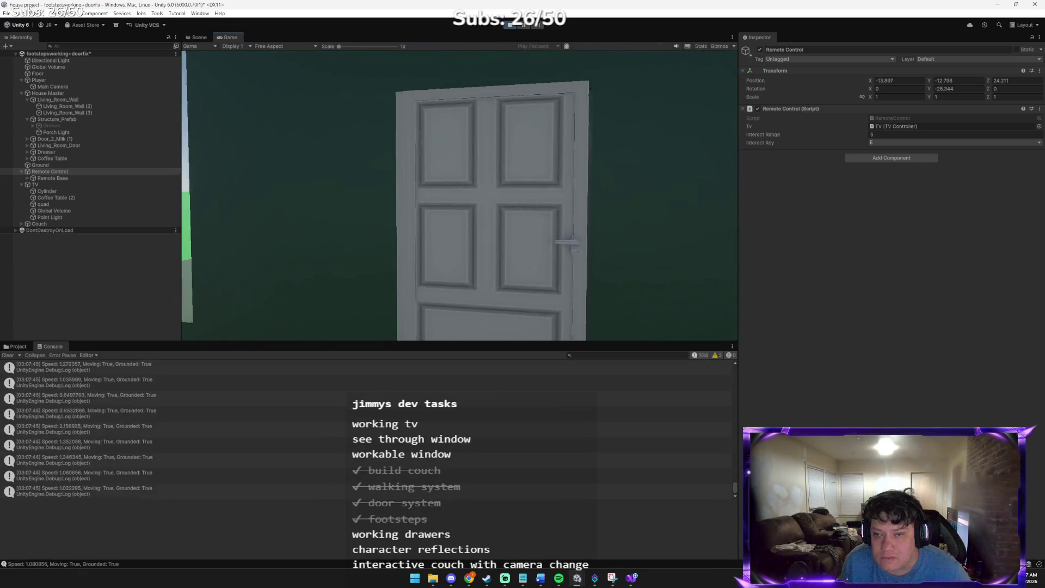
pyautogui.press('w')
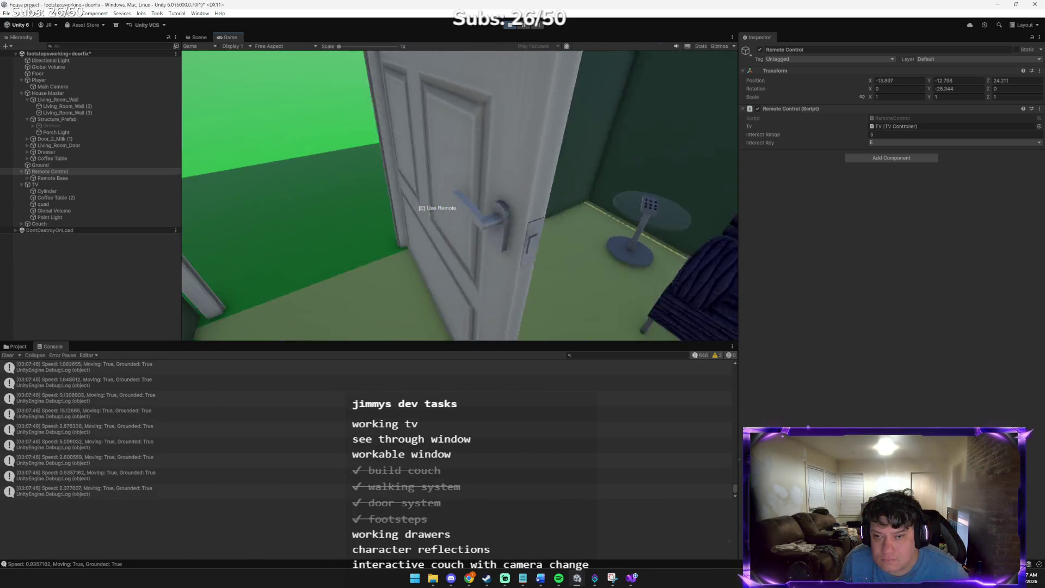
pyautogui.press('w')
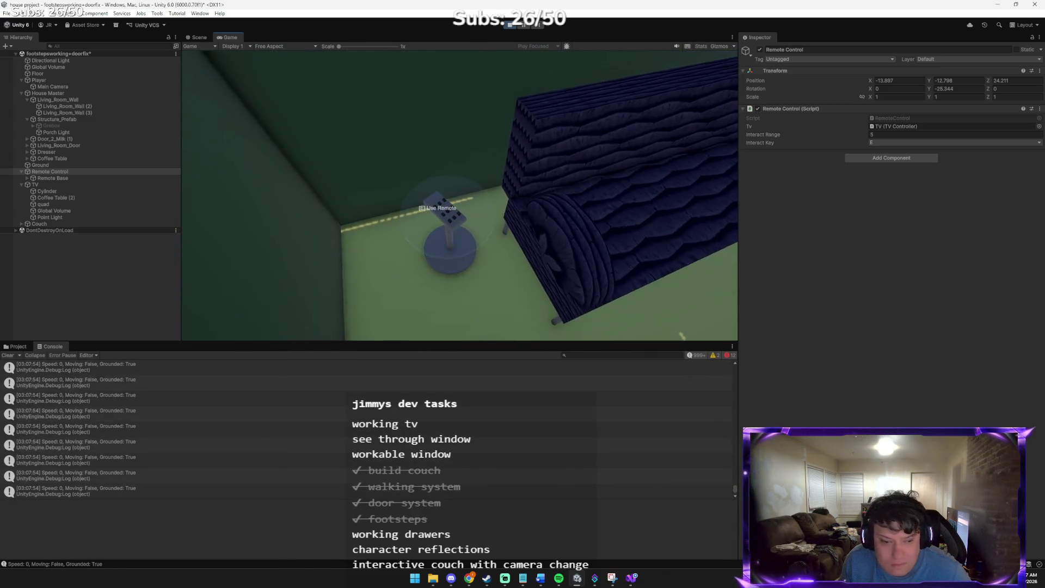
pyautogui.press('s')
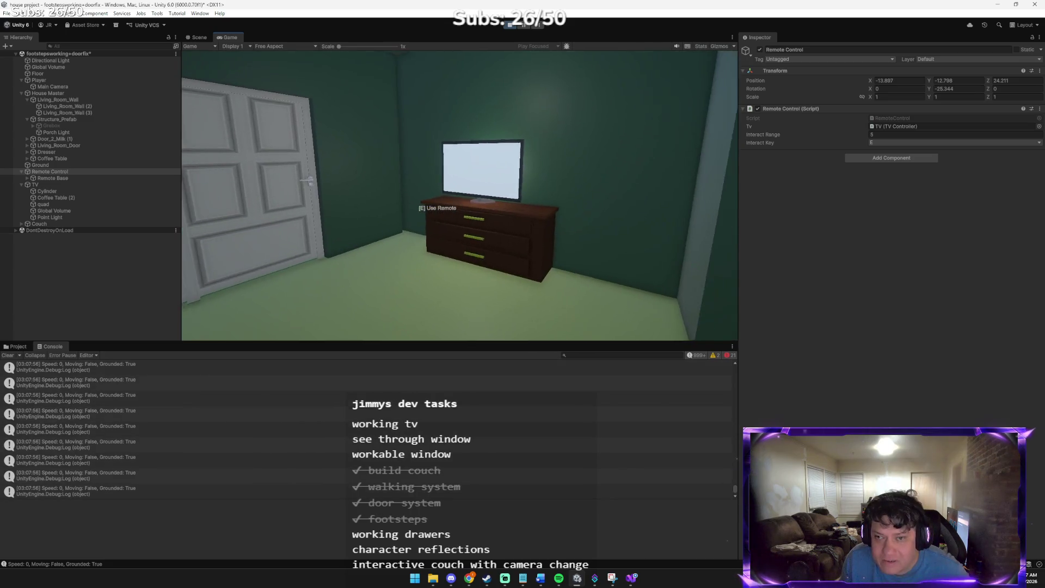
pyautogui.press('w')
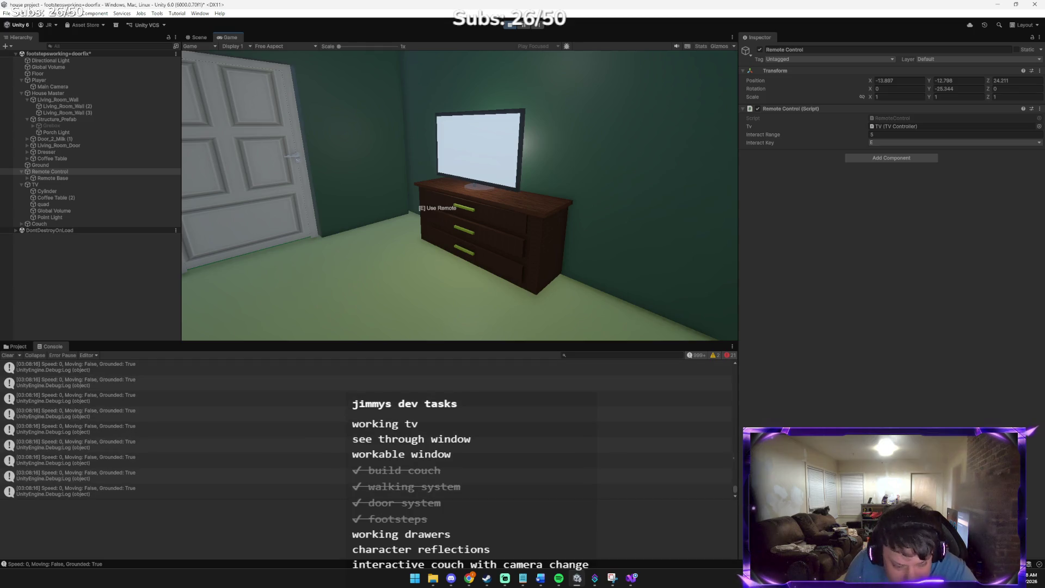
pyautogui.hotkey('alt', 'Tab')
pyautogui.hotkey('alt', 'Tab')
pyautogui.hotkey('alt', 'Tab')
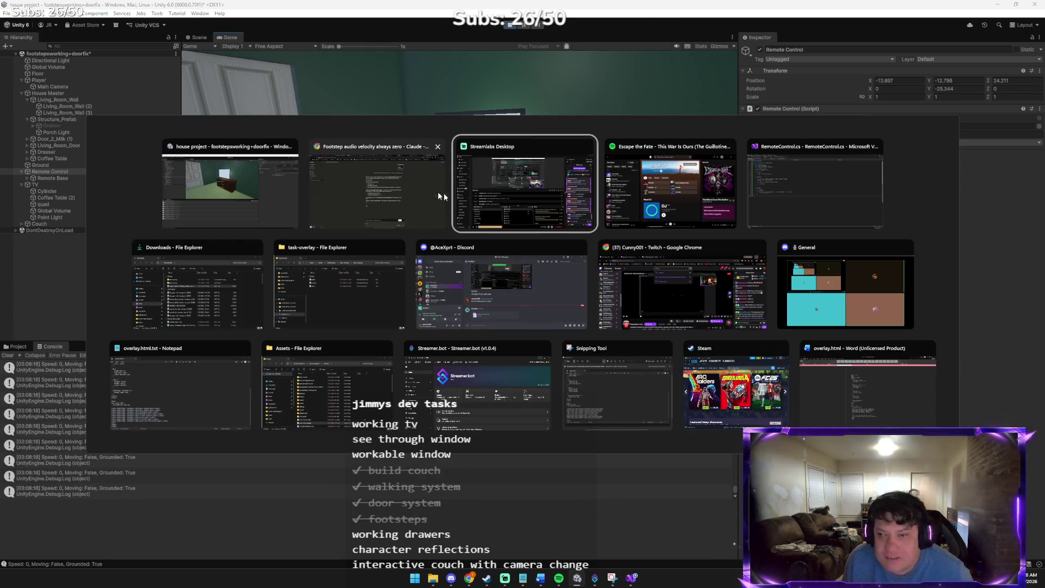
# - Bring up the Windows task switcher, then dismiss it so Unity stays in front
pyautogui.hotkey('alt', 'Tab')
pyautogui.hotkey('alt', 'Tab')
pyautogui.hotkey('alt', 'Tab')
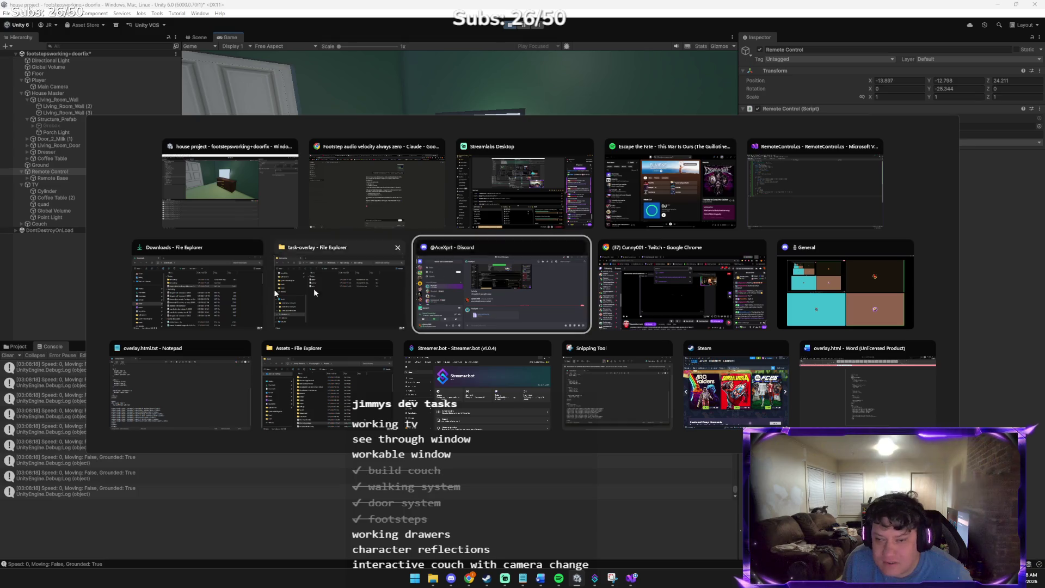
pyautogui.press('Escape')
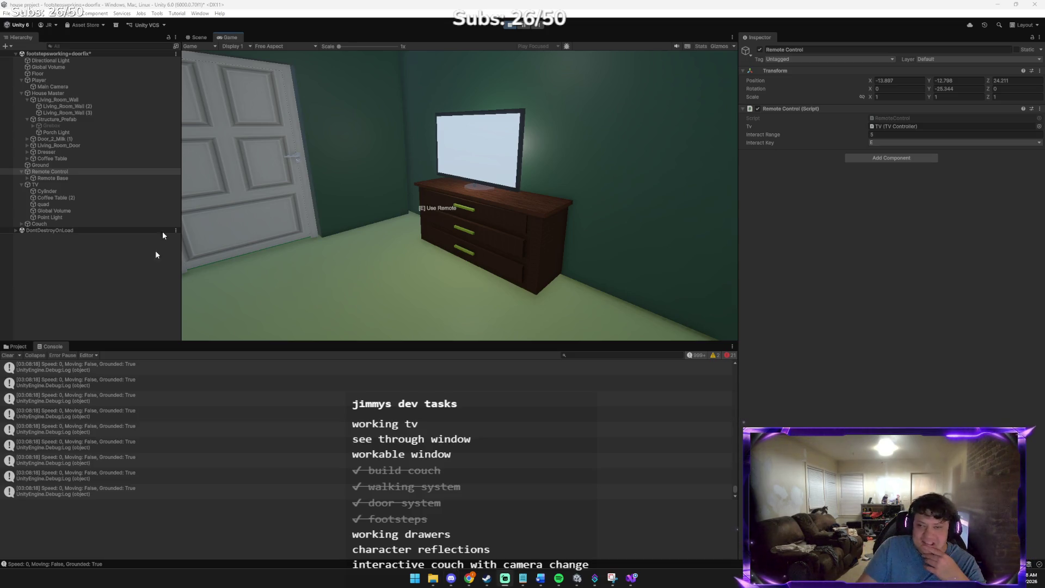
# - In the running game, walk from the lit TV to the couch and switch the TV off with the remote
pyautogui.click(415, 172)
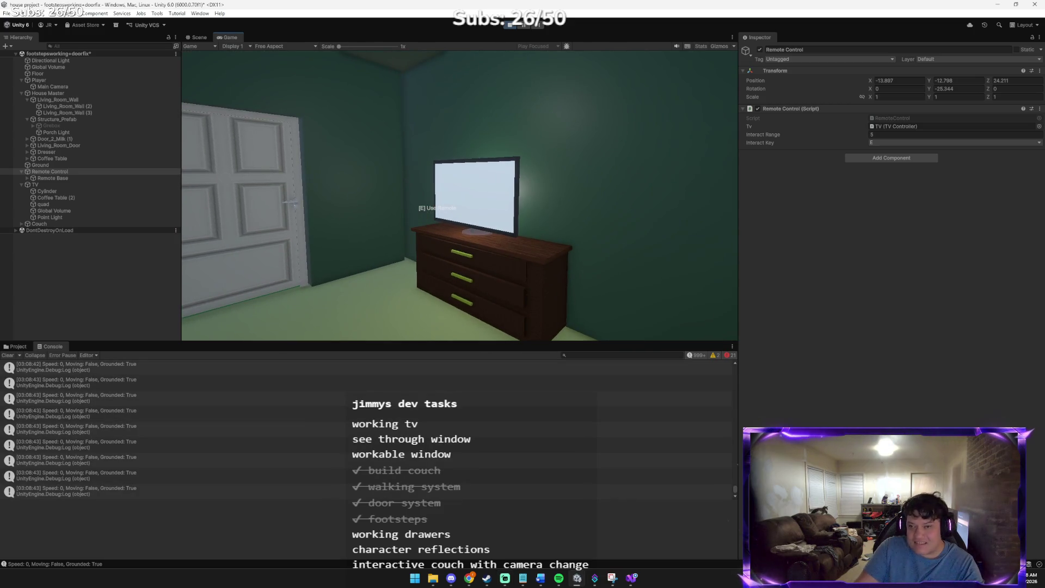
pyautogui.press('w')
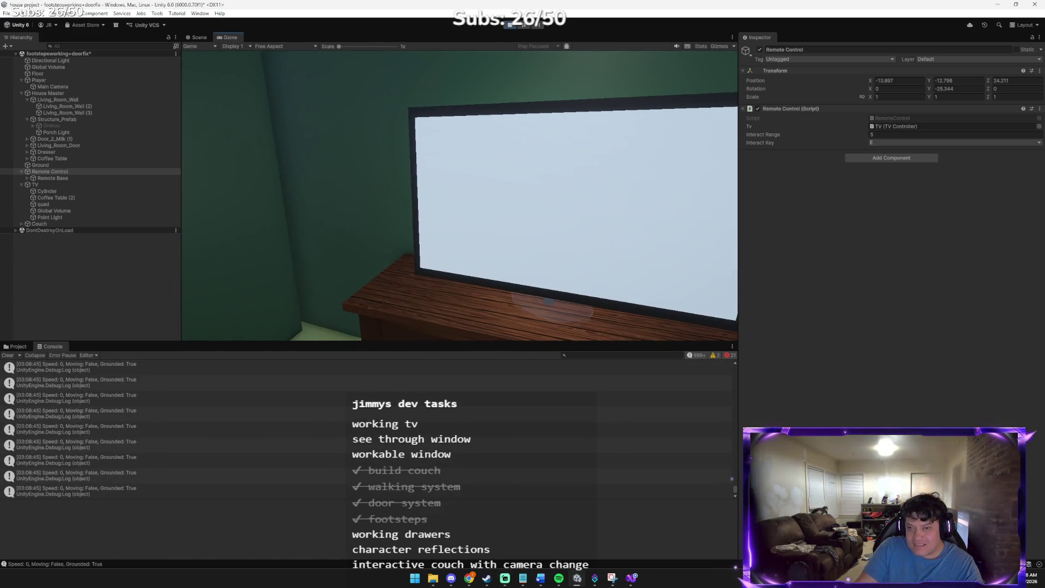
pyautogui.press('s')
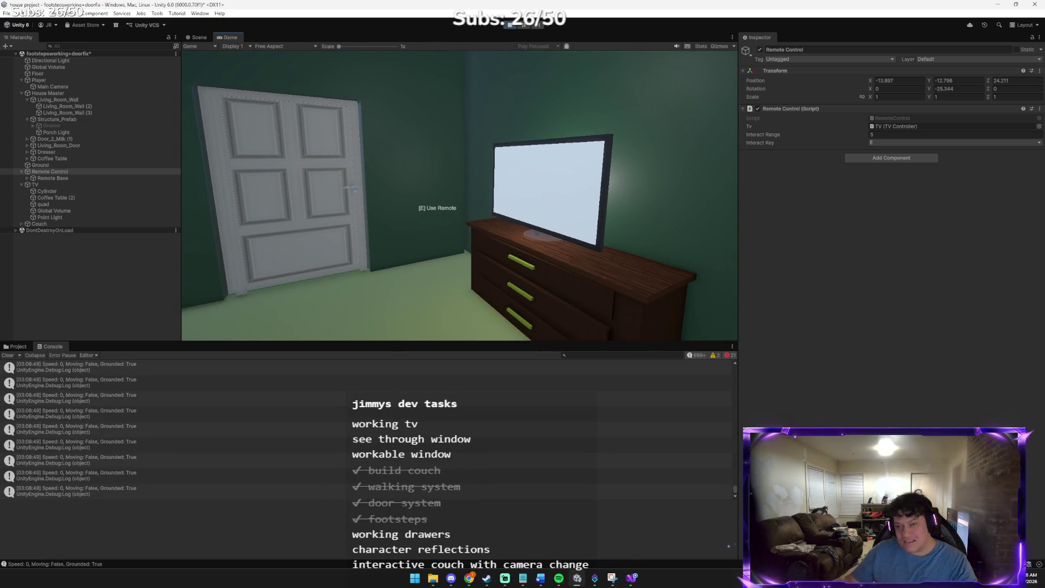
pyautogui.press('s')
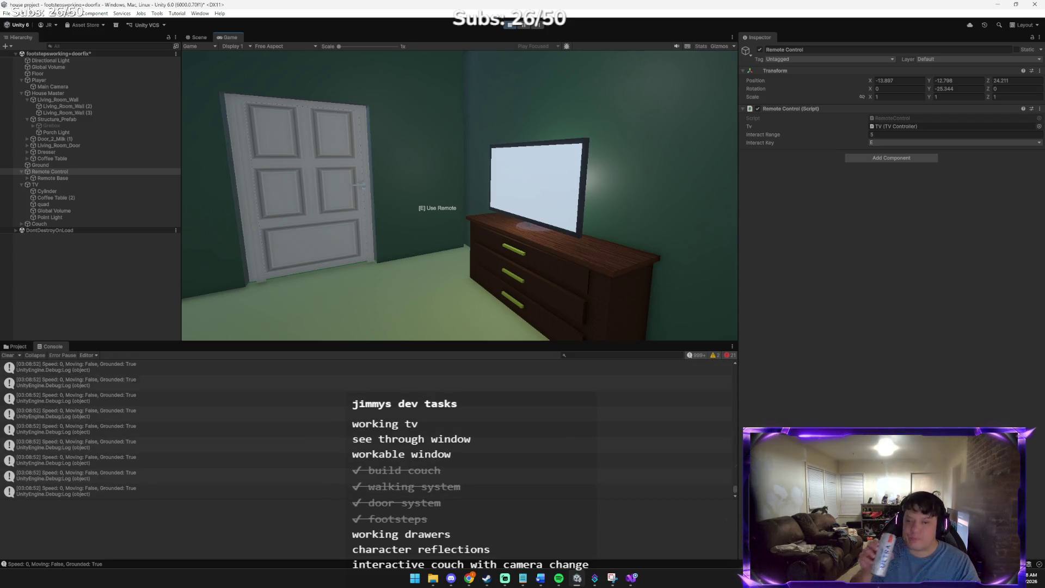
pyautogui.press('w')
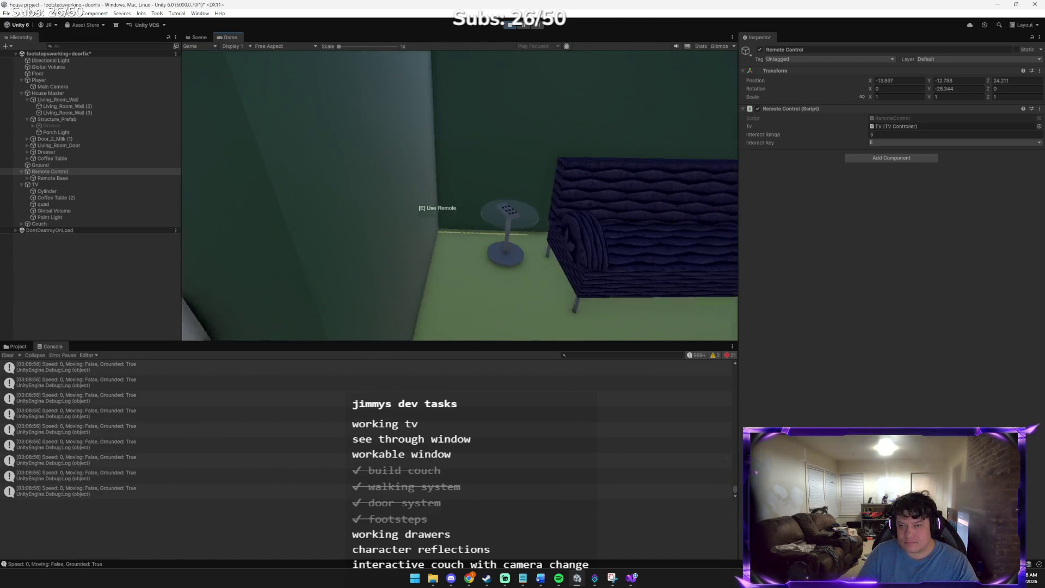
pyautogui.press('w')
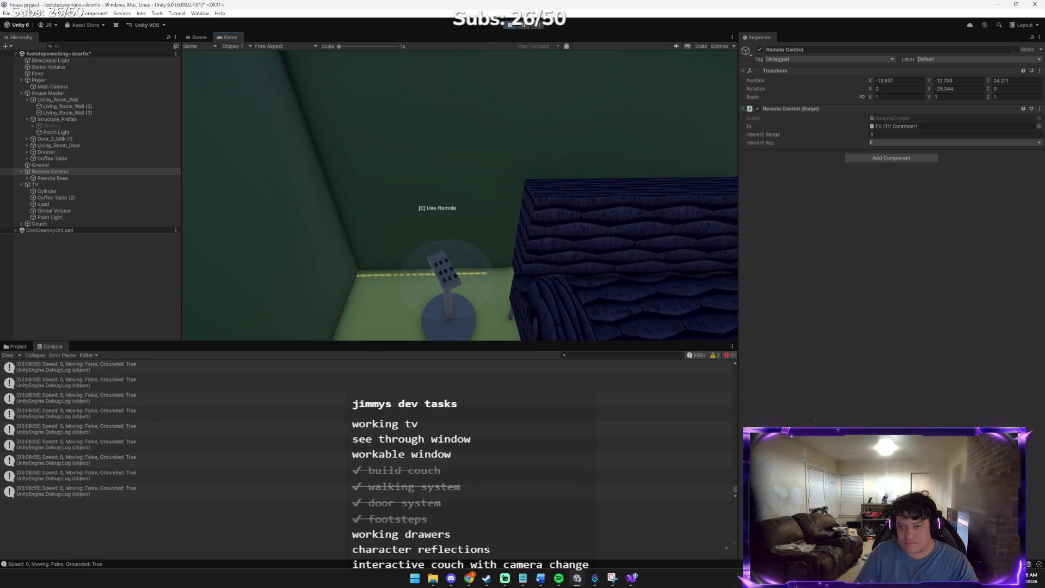
pyautogui.press('e')
pyautogui.press('e')
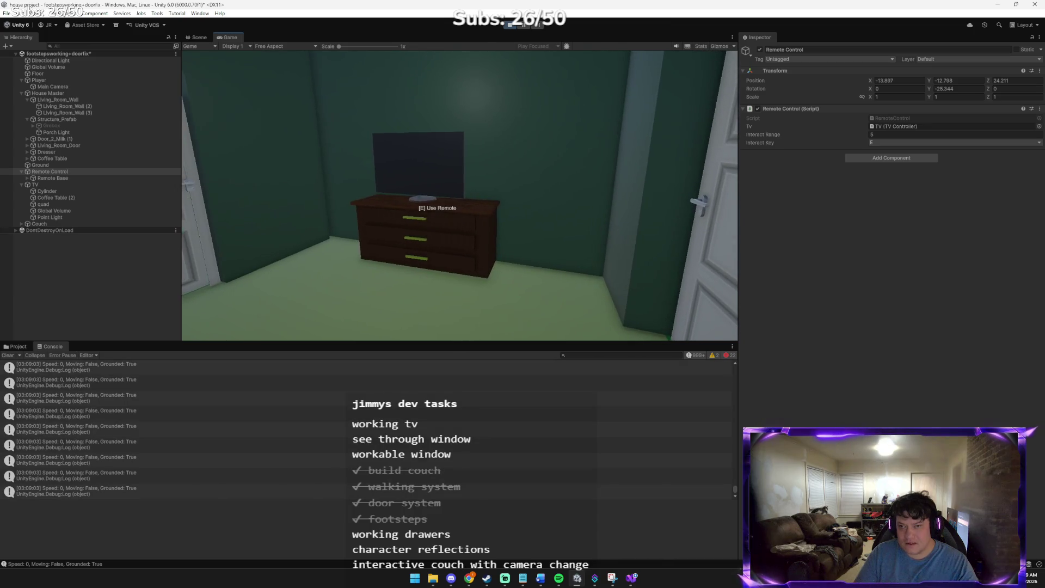
pyautogui.press('a')
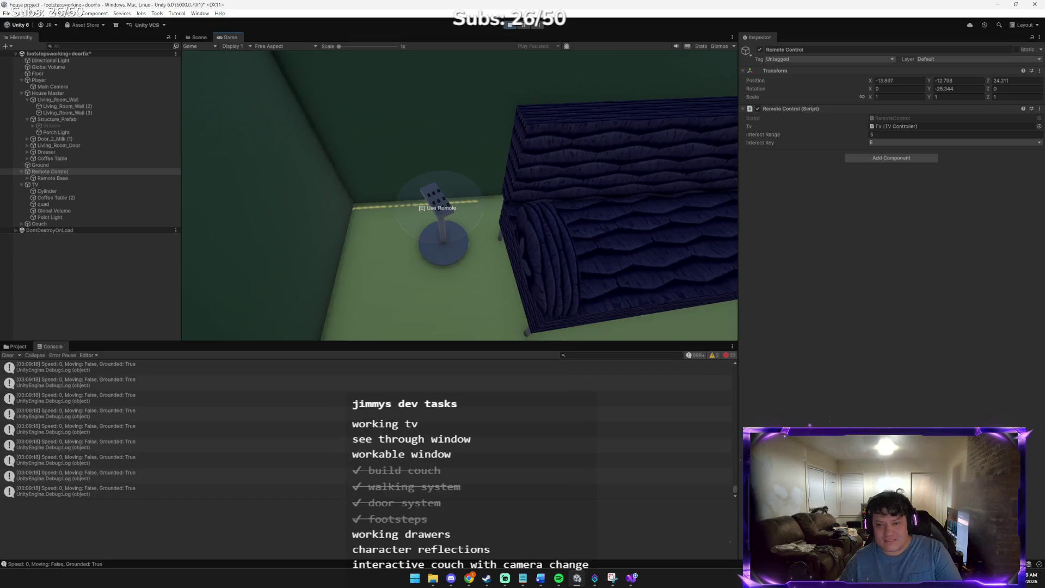
# - Toggle the TV screen off and on twice with the remote
pyautogui.press('e')
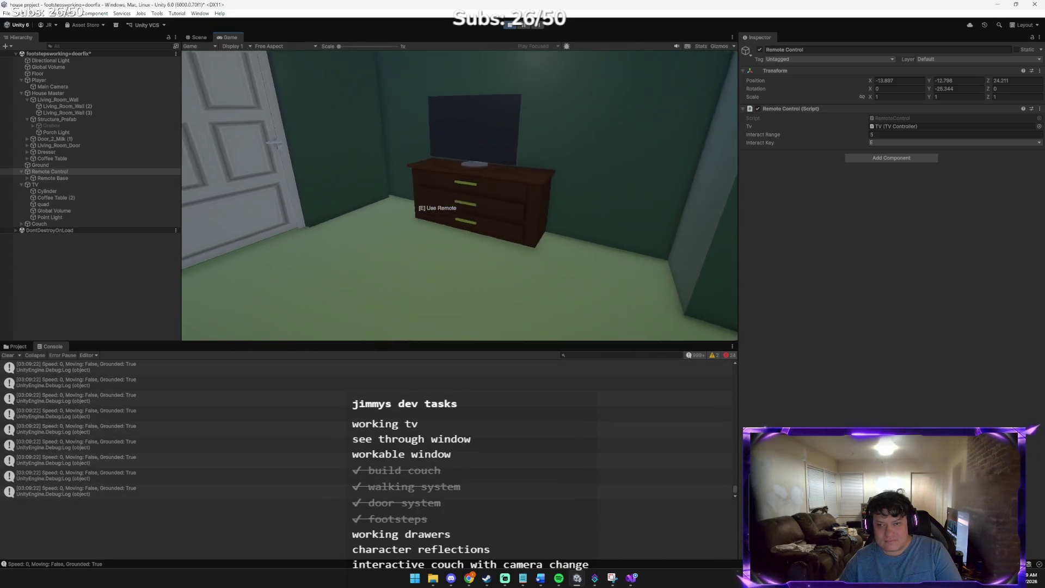
pyautogui.press('e')
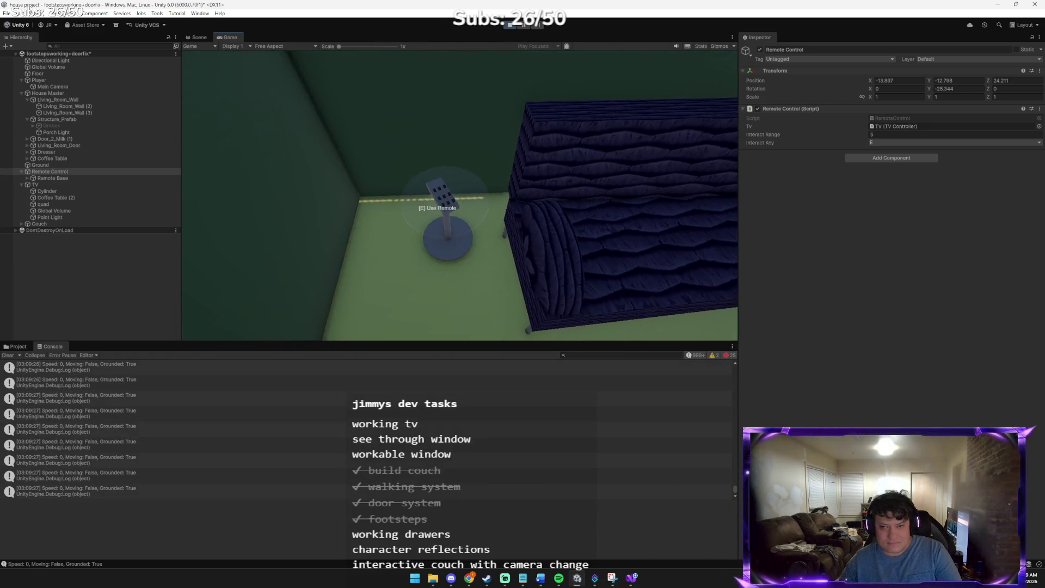
pyautogui.press('e')
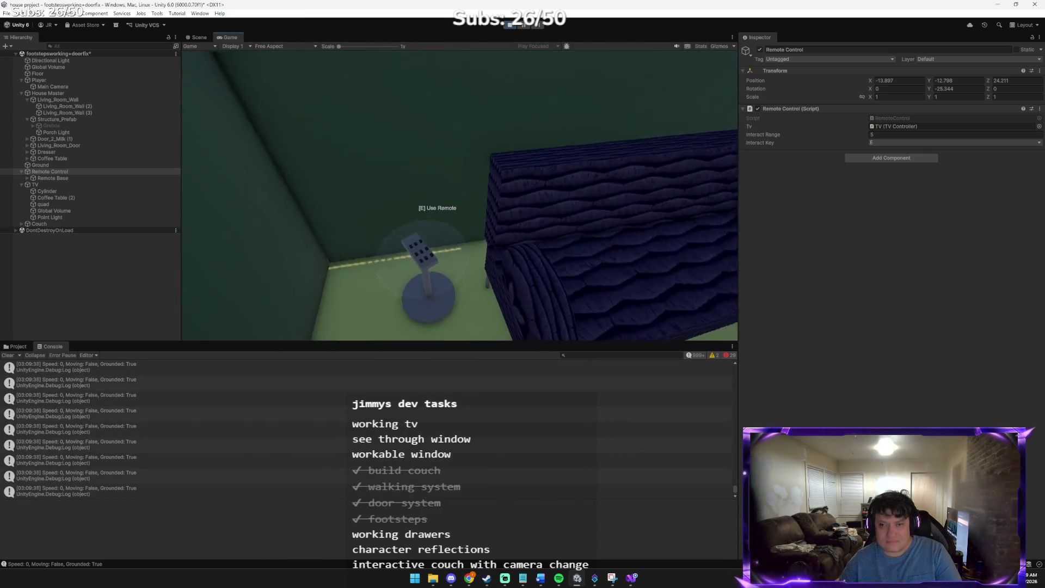
pyautogui.press('e')
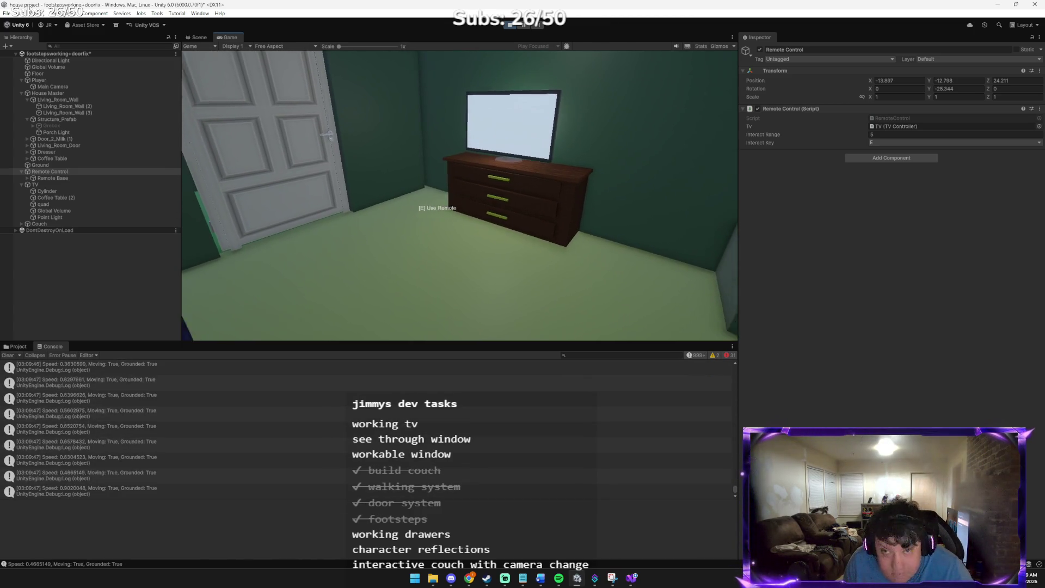
# - Walk back beside the remote near the couch and stop Play mode
pyautogui.press('w')
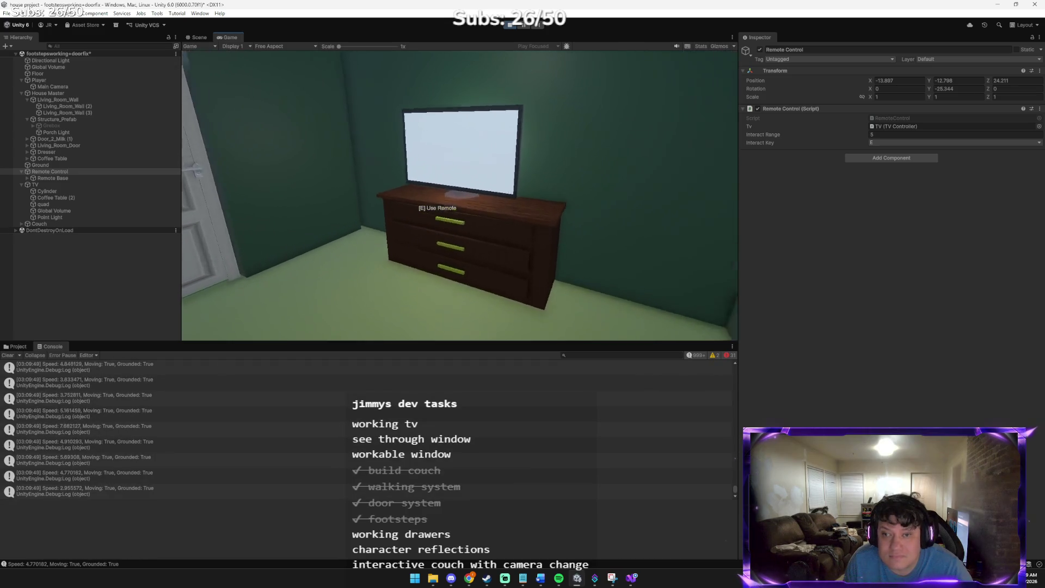
pyautogui.press('w')
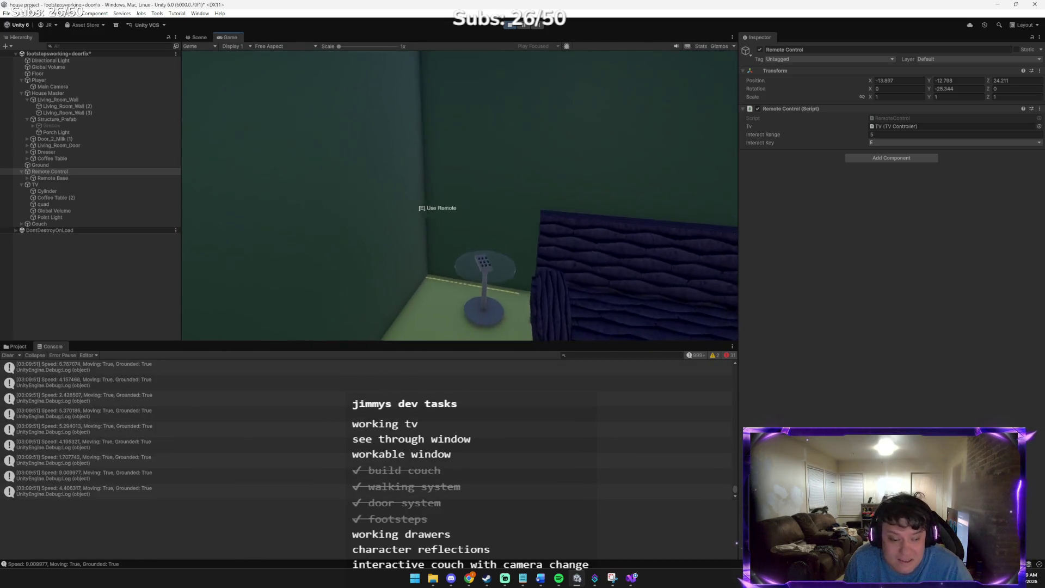
pyautogui.press('w')
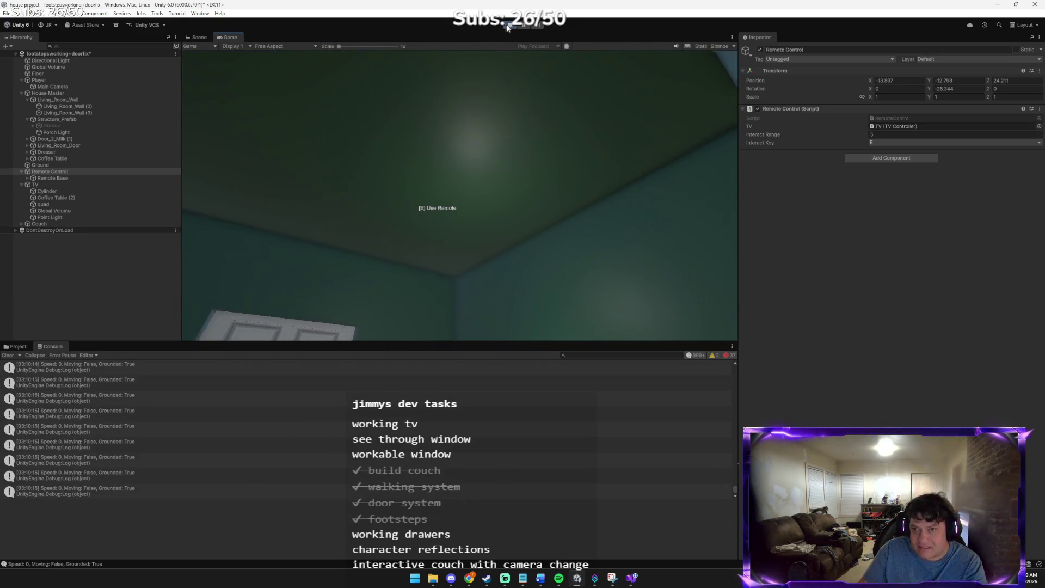
pyautogui.hotkey('ctrl', 'p')
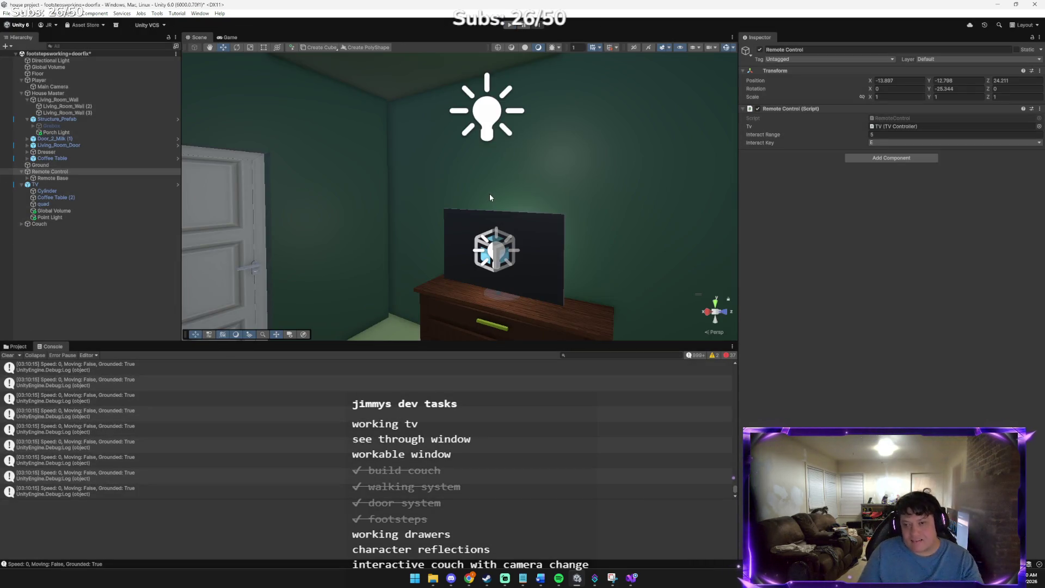
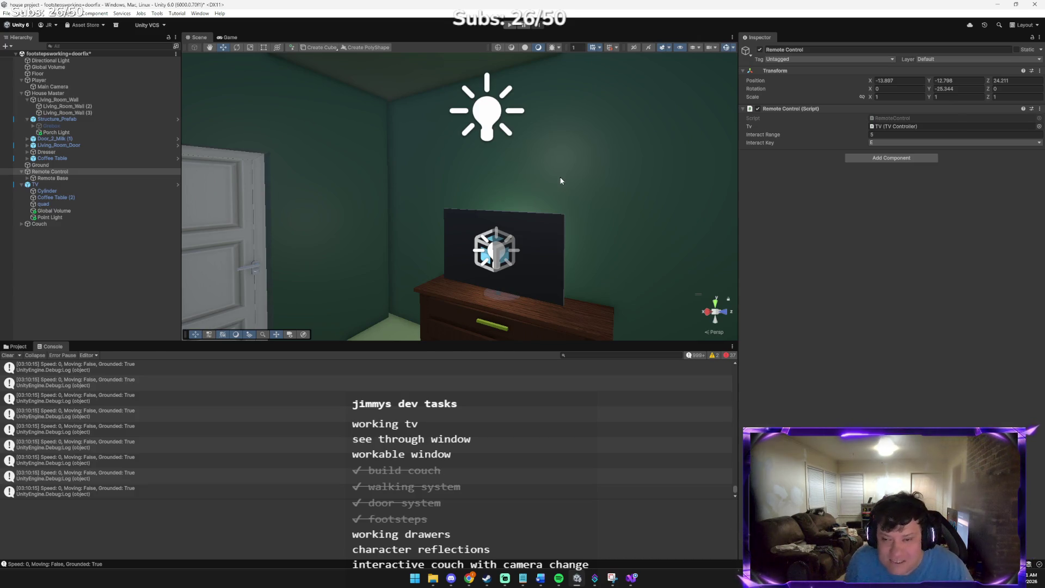
# - Leave the Unity editor and bring up the Chrome window with the Claude remote-fix chat
pyautogui.hotkey('alt', 'Tab')
pyautogui.click(243, 173)
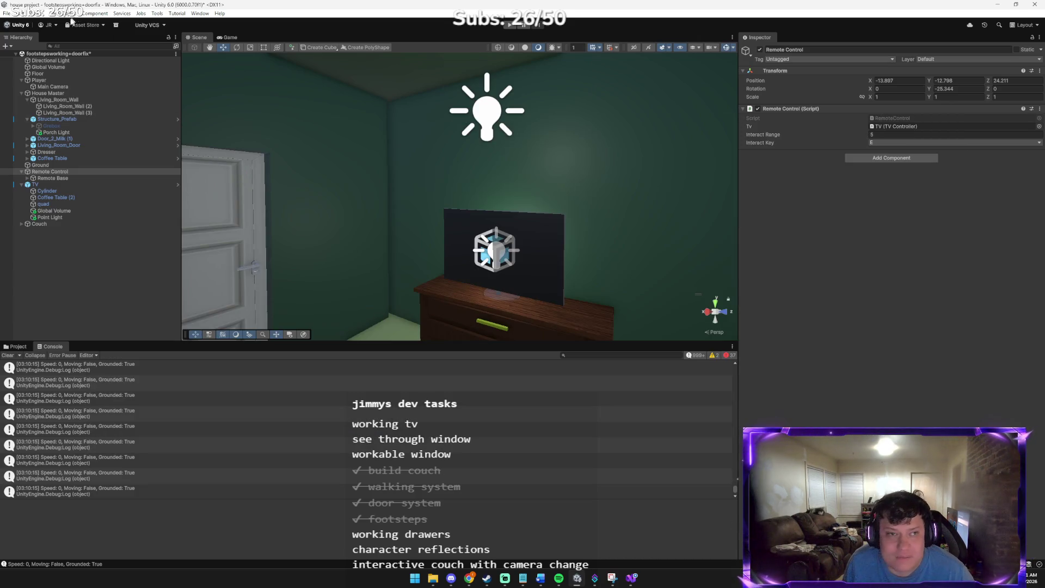
pyautogui.click(7, 14)
pyautogui.hotkey('alt', 'Tab')
pyautogui.press('Tab')
pyautogui.press('Tab')
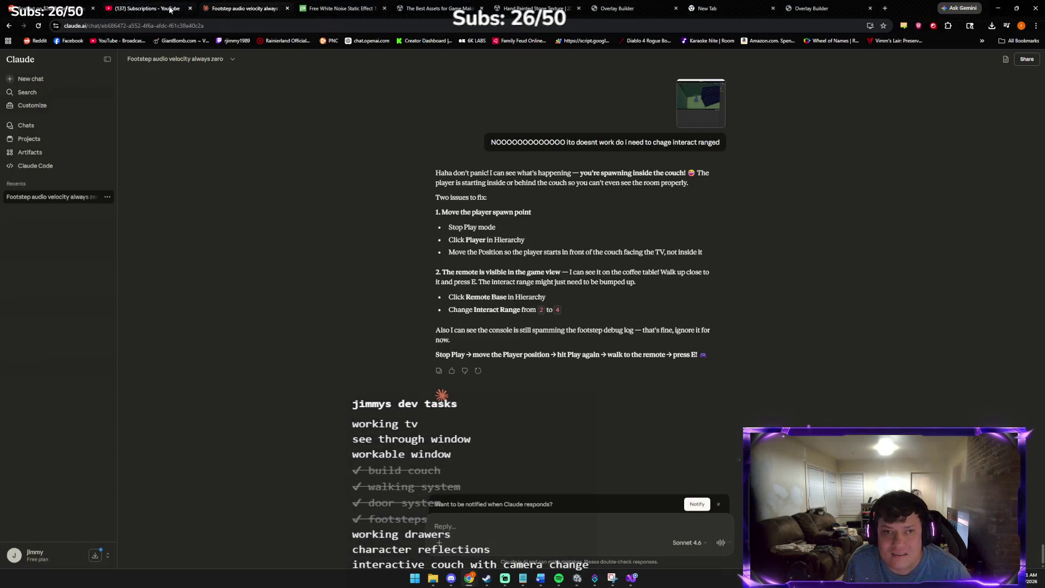
# - Search YouTube for 'eddie guerrero promo' using the search suggestion
pyautogui.click(170, 9)
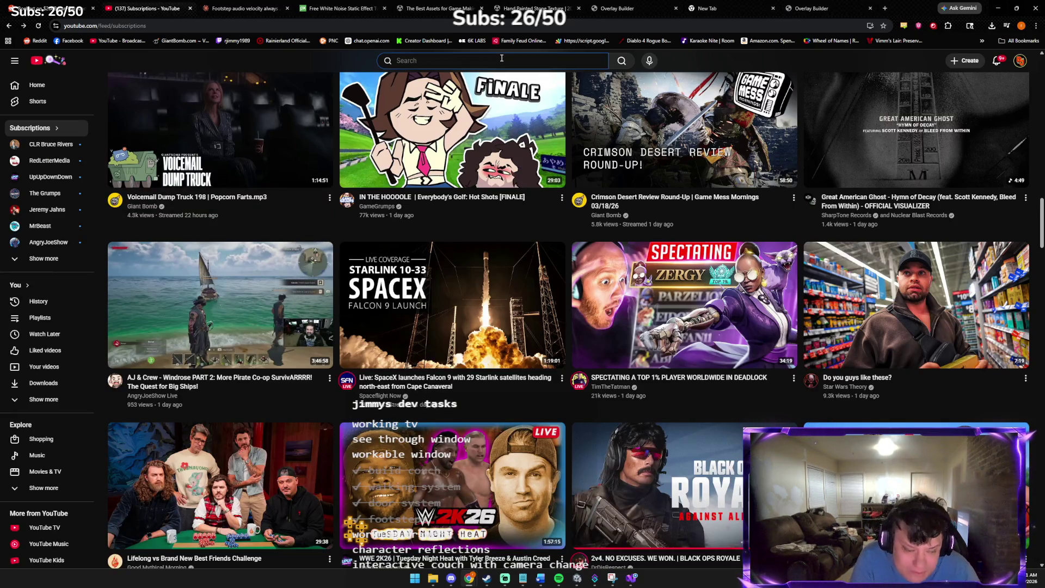
pyautogui.write('EDDI')
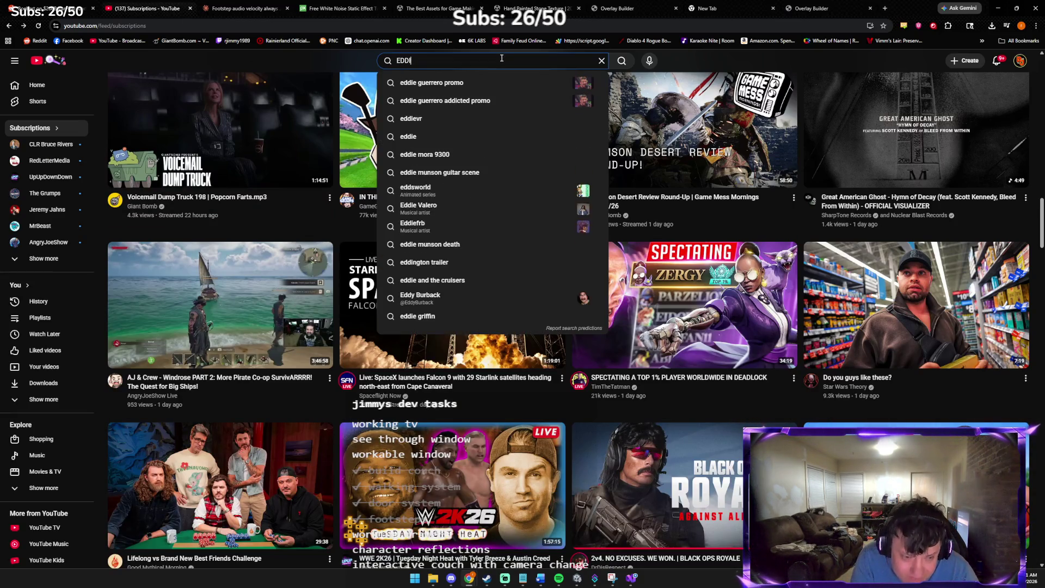
pyautogui.click(506, 82)
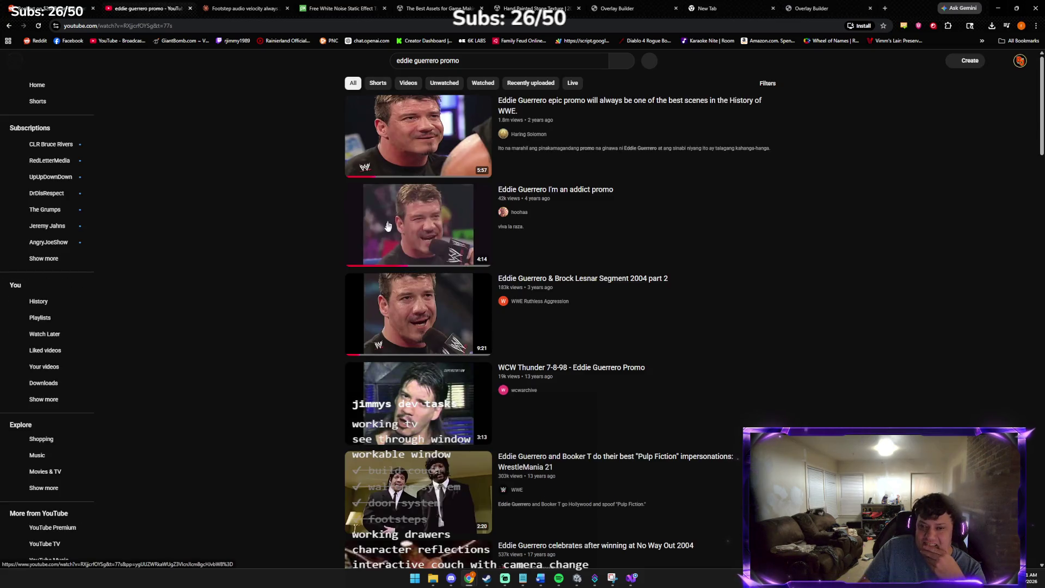
# - Open the Eddie Guerrero 'I'm an addict' promo and rewind it to about 0:59
pyautogui.click(398, 240)
pyautogui.click(404, 218)
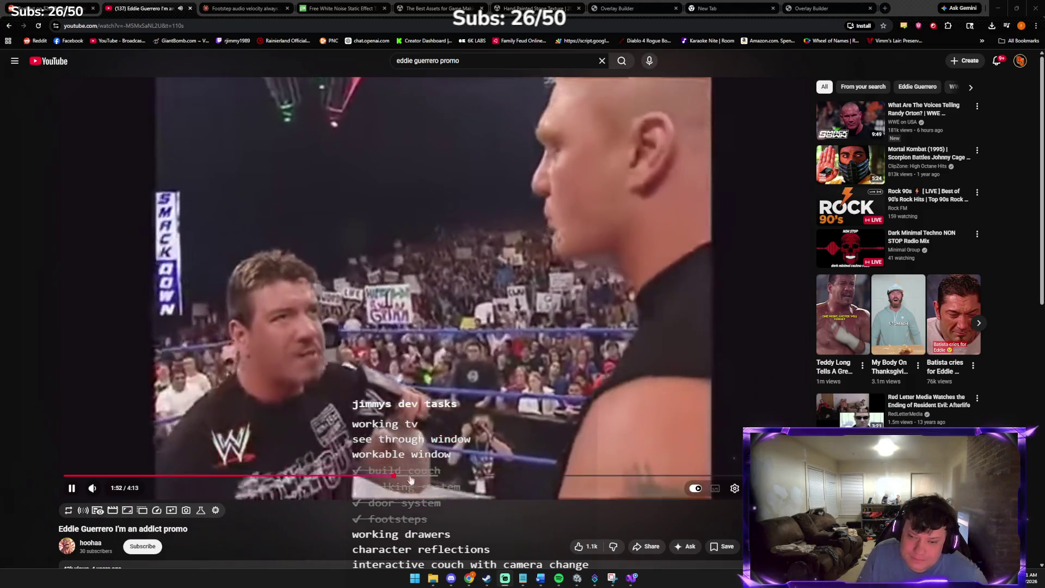
pyautogui.click(290, 476)
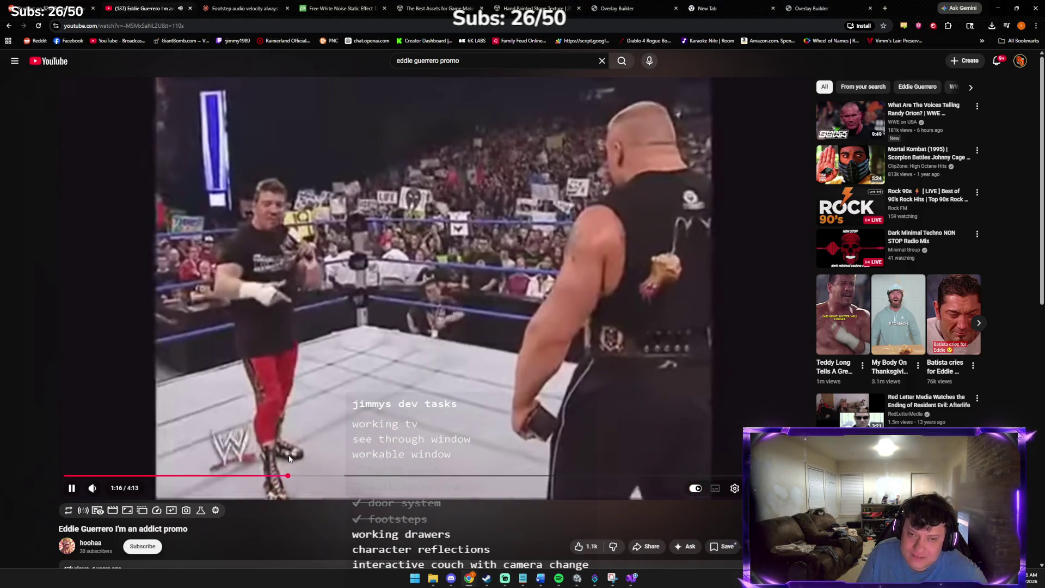
pyautogui.click(252, 476)
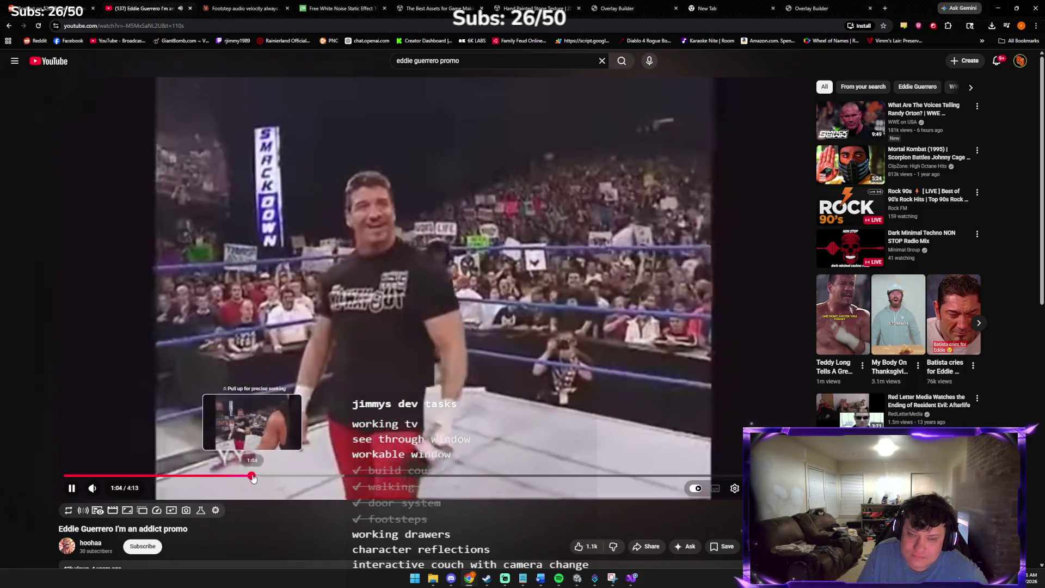
pyautogui.click(236, 476)
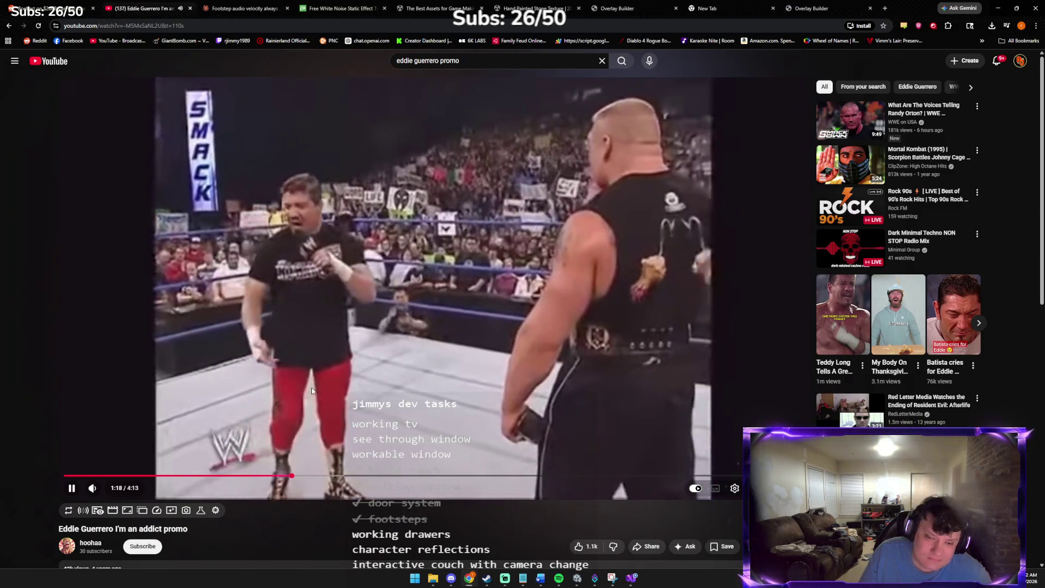
# - Pause the video and return to the Unity editor
pyautogui.press('space')
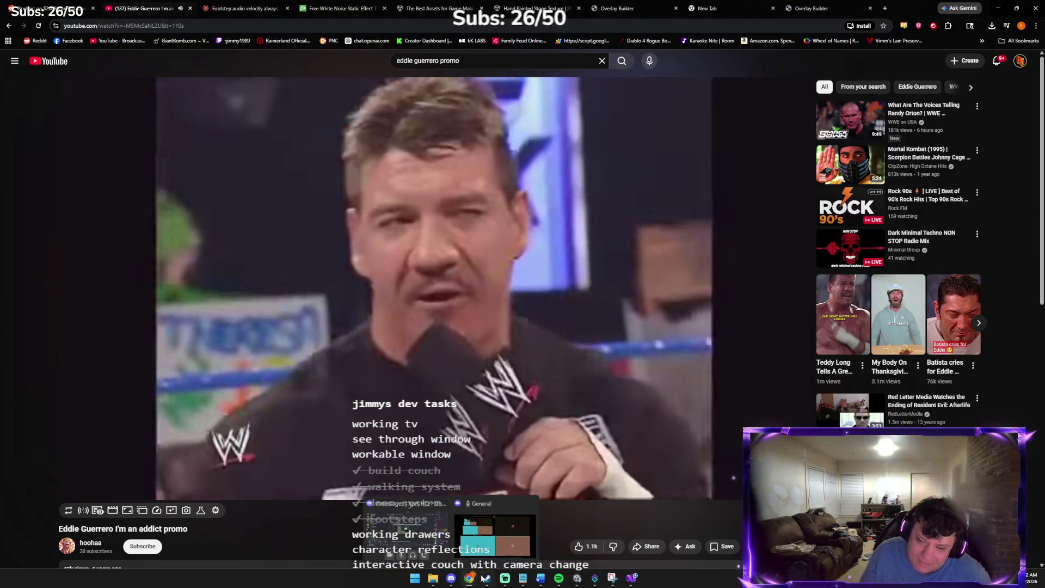
pyautogui.moveTo(540, 578)
pyautogui.moveTo(578, 582)
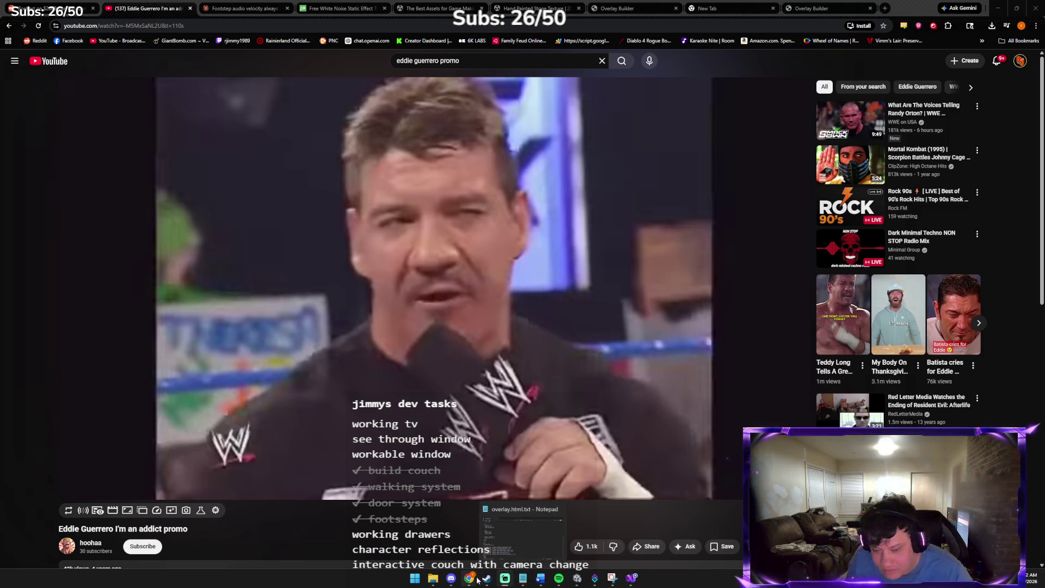
pyautogui.moveTo(477, 580)
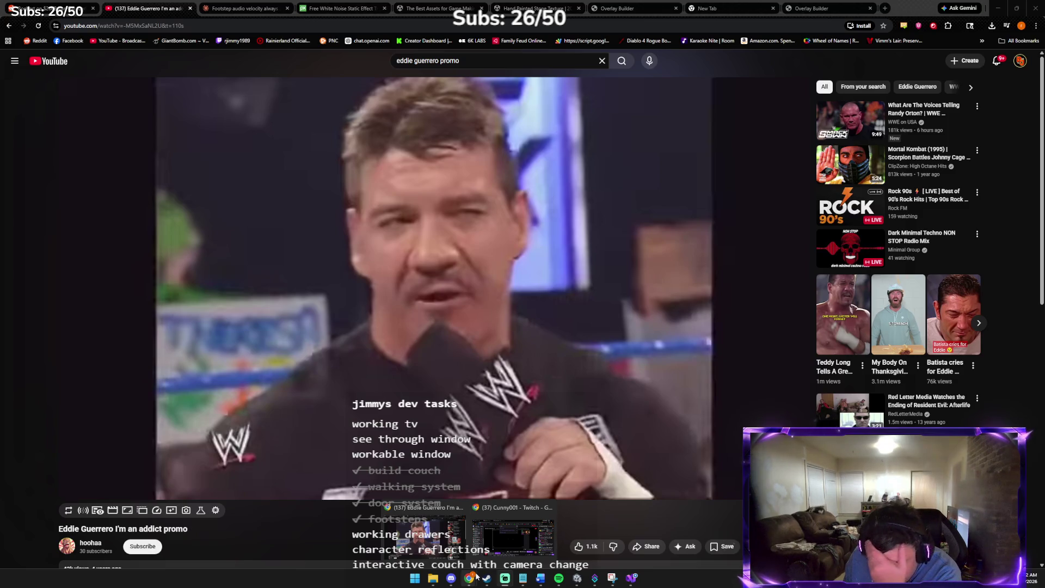
pyautogui.click(579, 575)
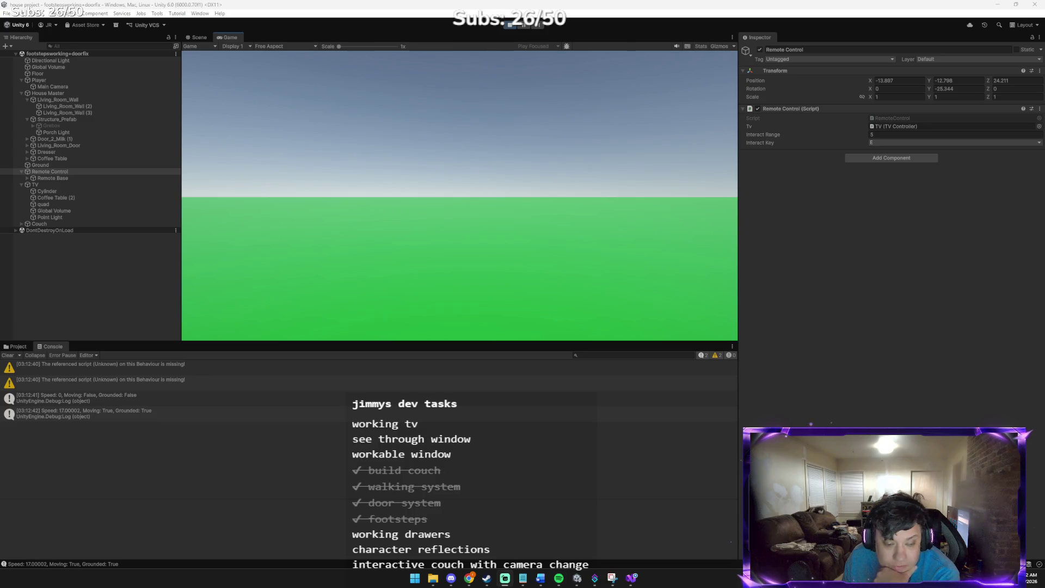
# - Walk the player through the house to the remote beside the couch
pyautogui.click(203, 298)
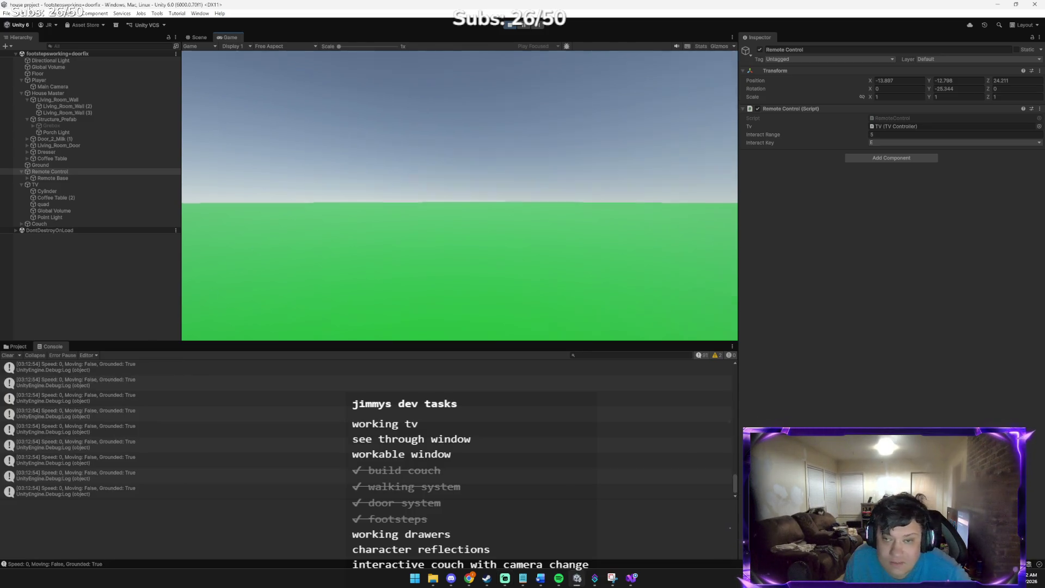
pyautogui.press('w')
pyautogui.press('e')
pyautogui.press('w')
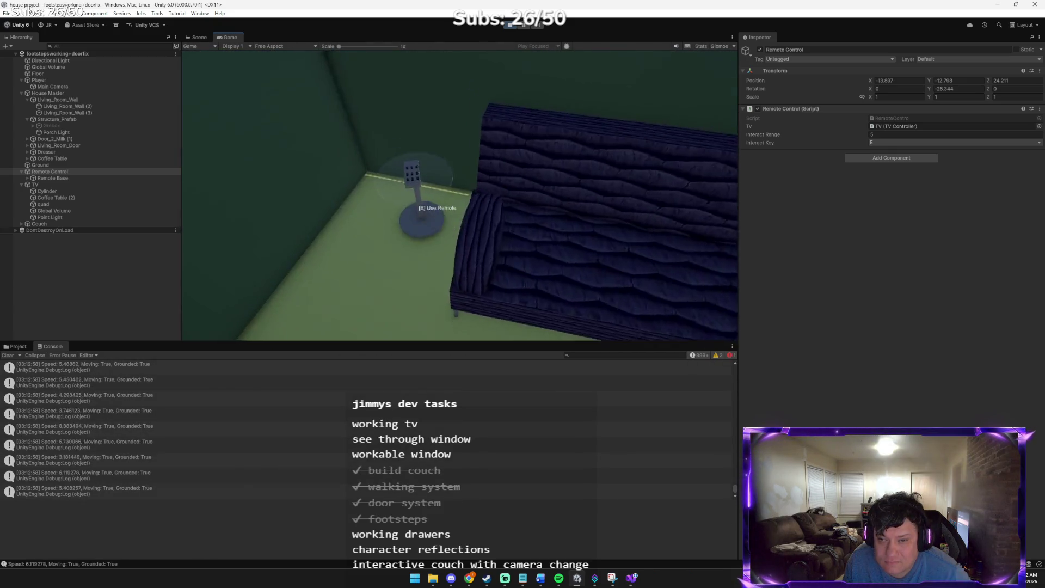
pyautogui.press('w')
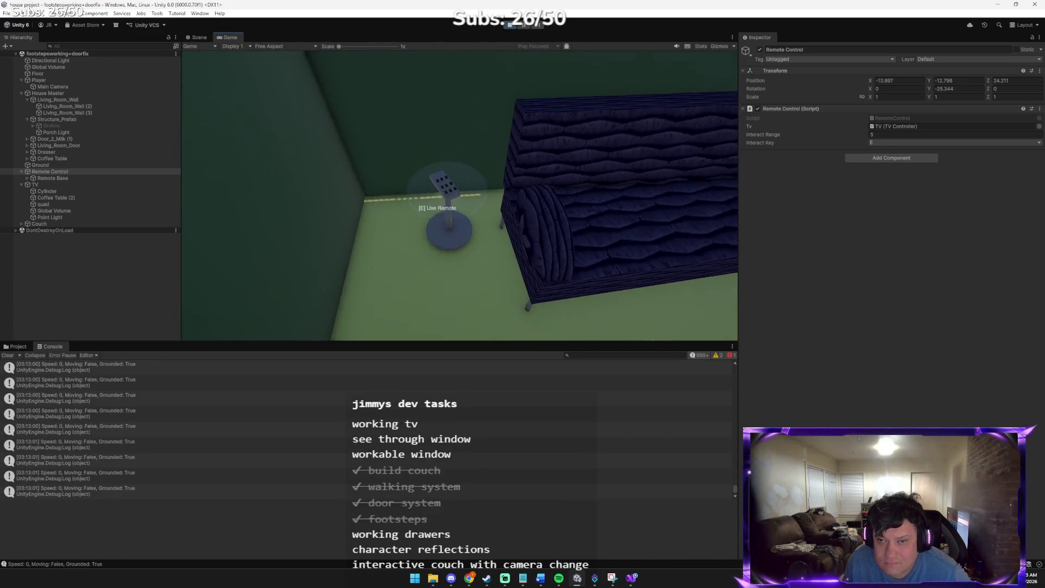
# - Use the remote with E several times to switch the TV on and off
pyautogui.press('e')
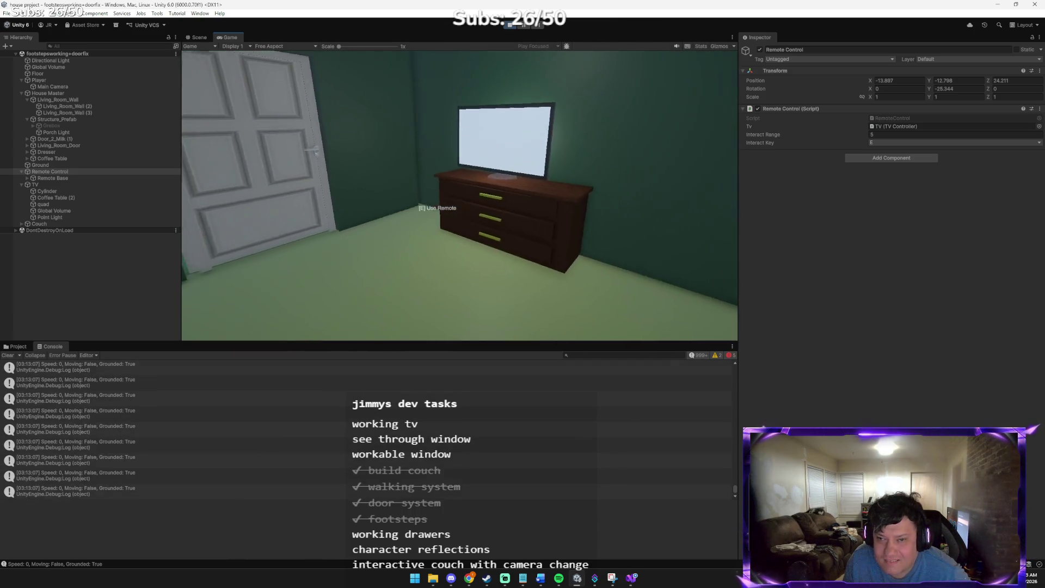
pyautogui.press('e')
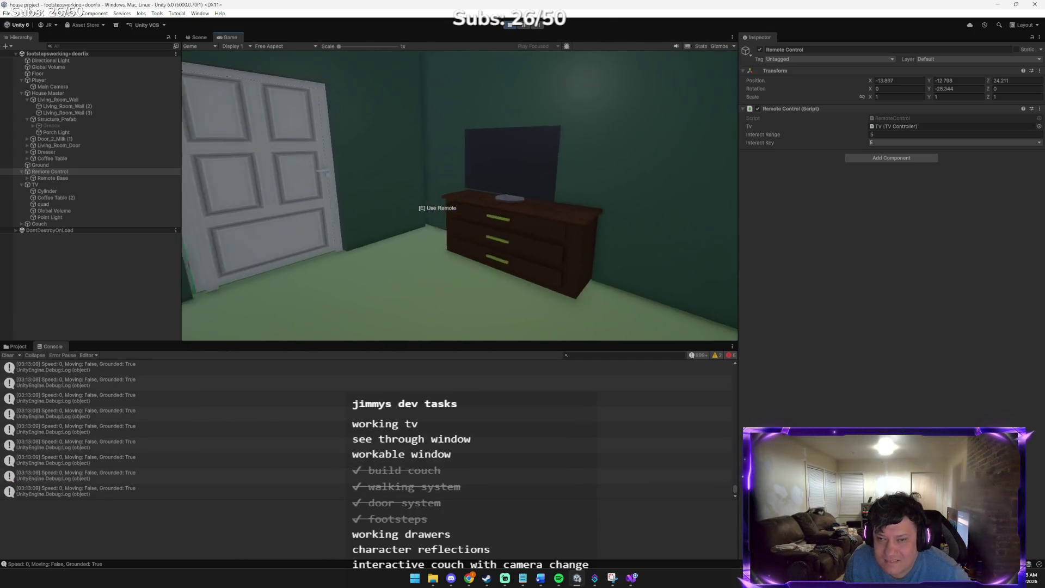
pyautogui.press('e')
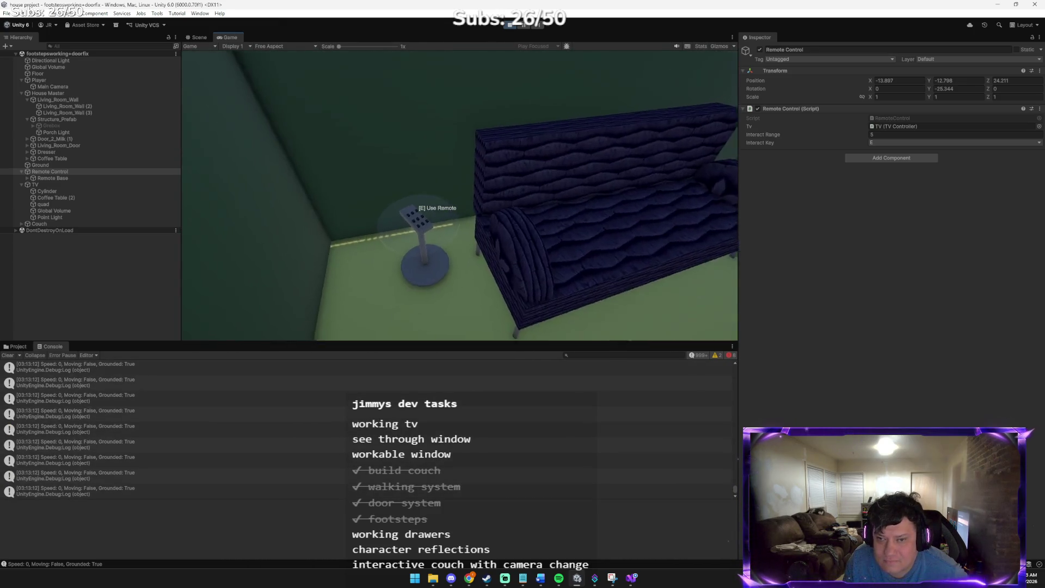
pyautogui.press('e')
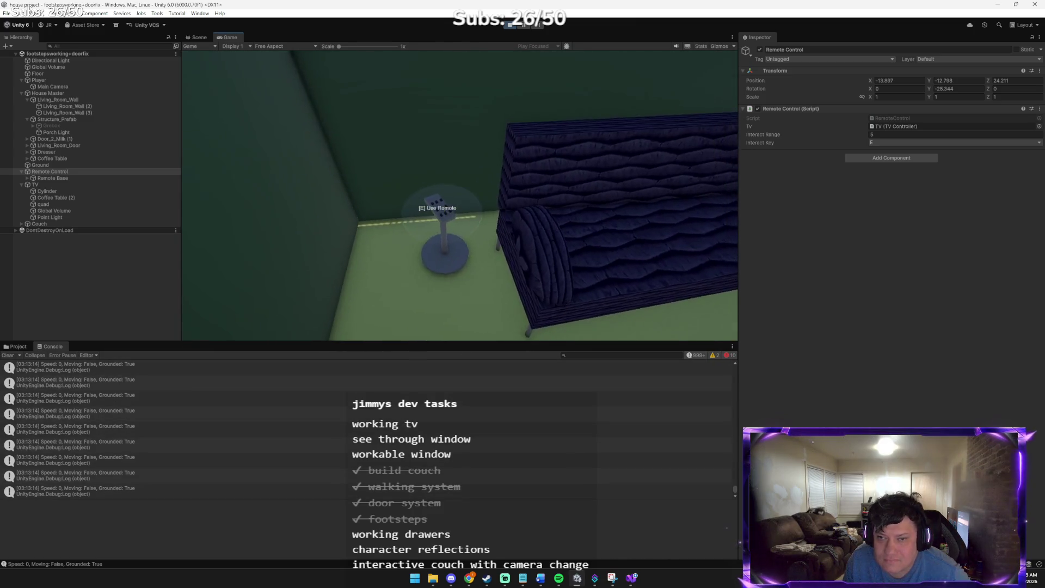
pyautogui.press('e')
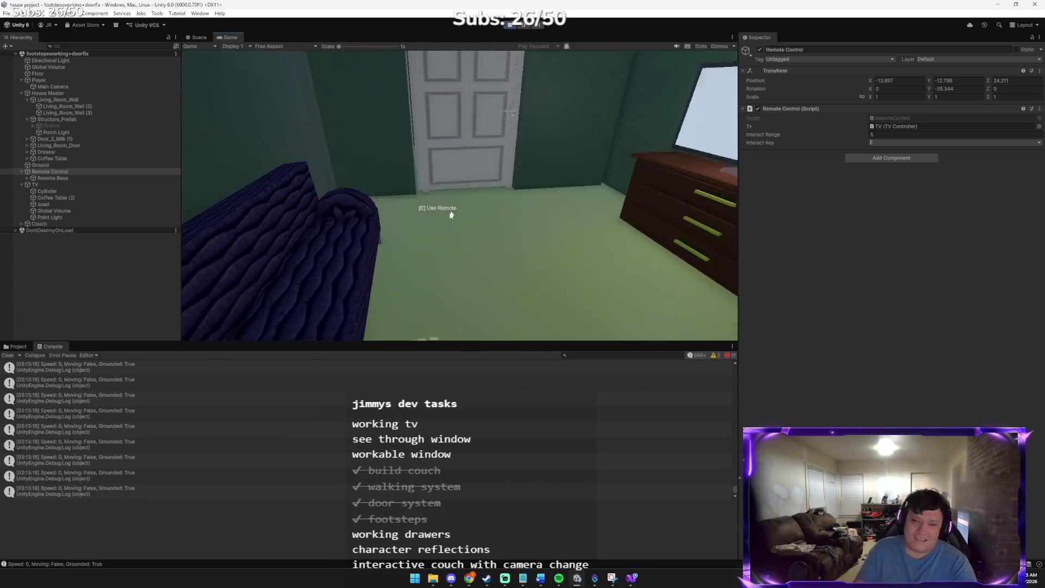
pyautogui.press('super')
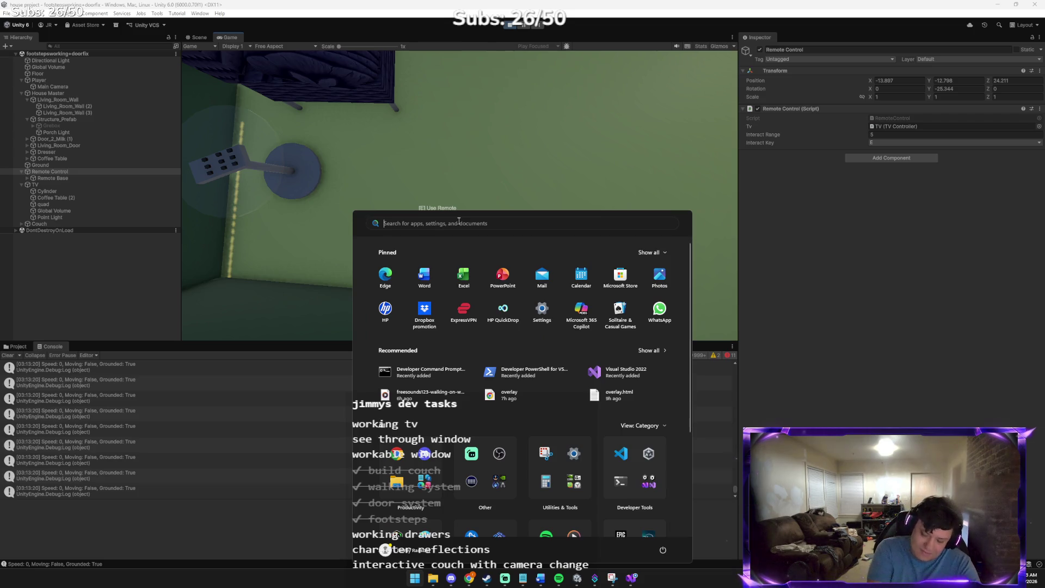
# - Launch Snipping Tool and start recording the Game view area
pyautogui.write('snip')
pyautogui.press('Return')
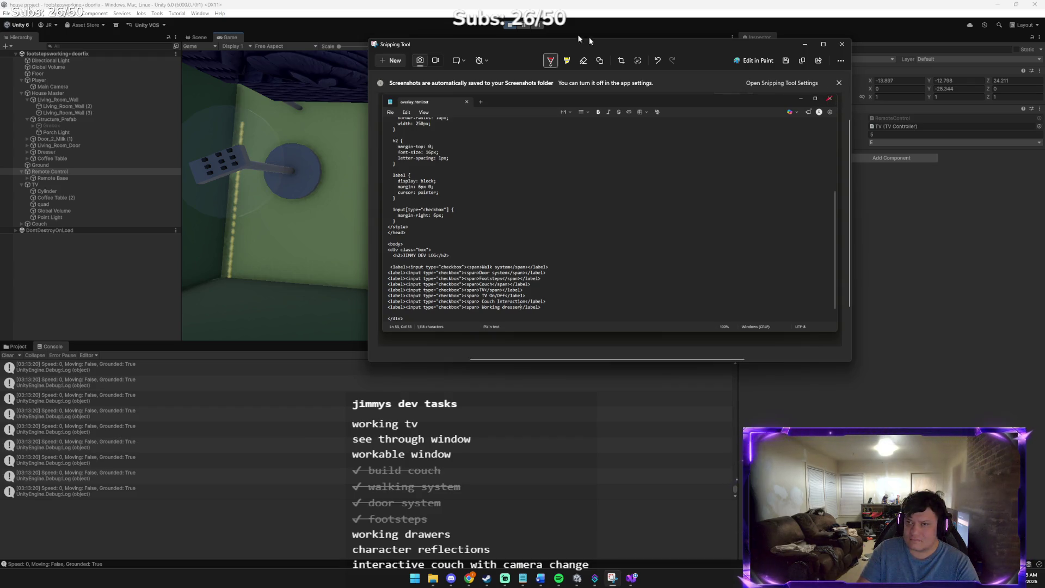
pyautogui.hotkey('ctrl', 'n')
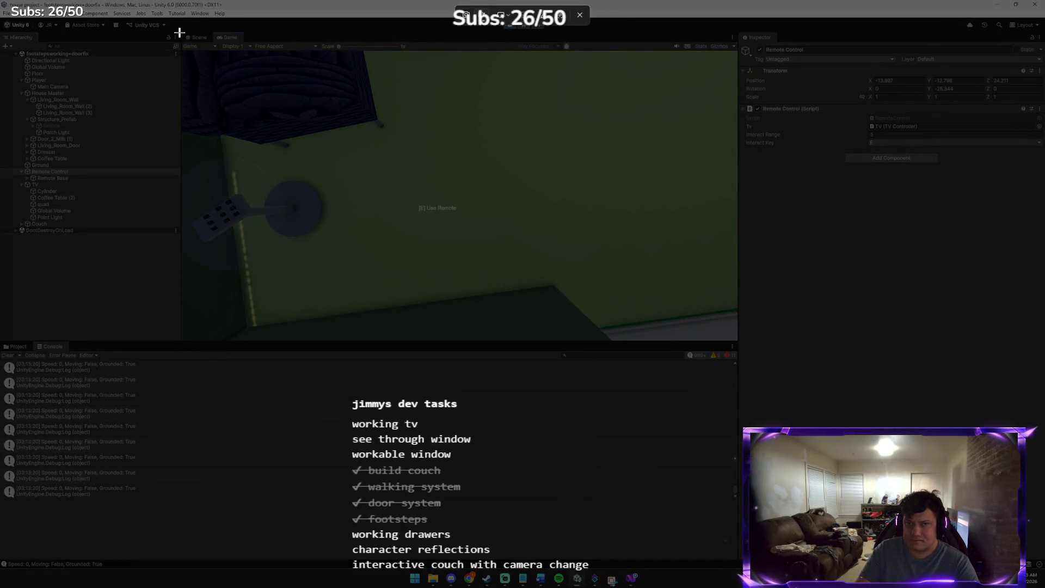
pyautogui.moveTo(164, 38)
pyautogui.mouseDown()
pyautogui.moveTo(663, 275)
pyautogui.moveTo(780, 355)
pyautogui.moveTo(765, 359)
pyautogui.mouseUp()
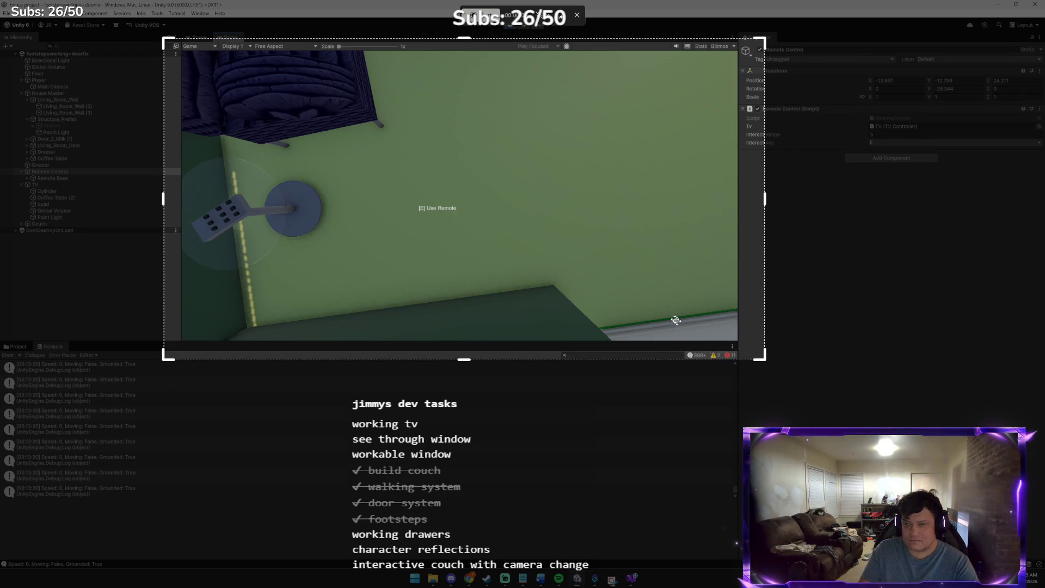
pyautogui.press('Escape')
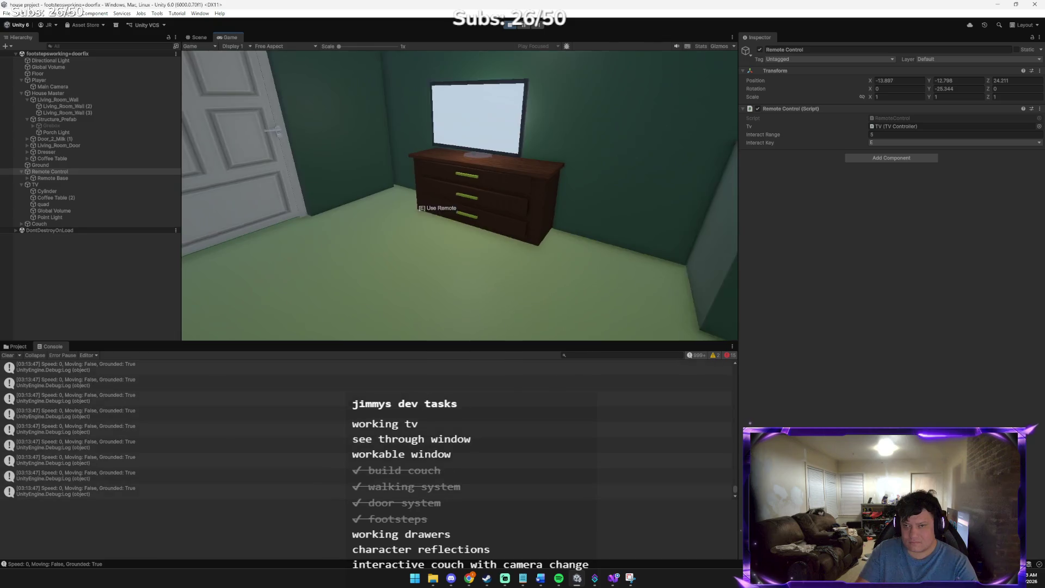
# - Toggle the TV three times with E from the remote, then stop the recording
pyautogui.press('e')
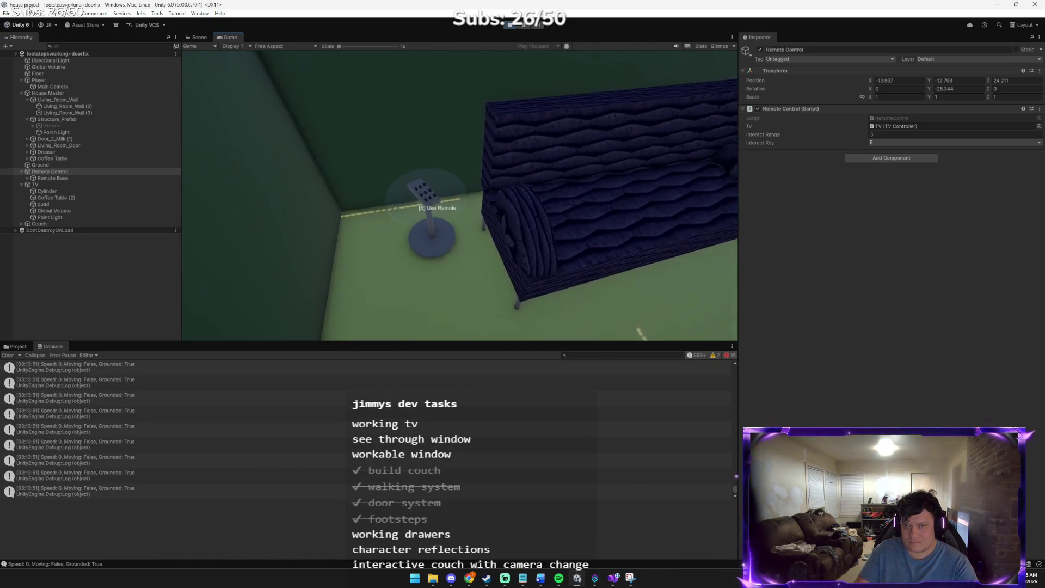
pyautogui.press('e')
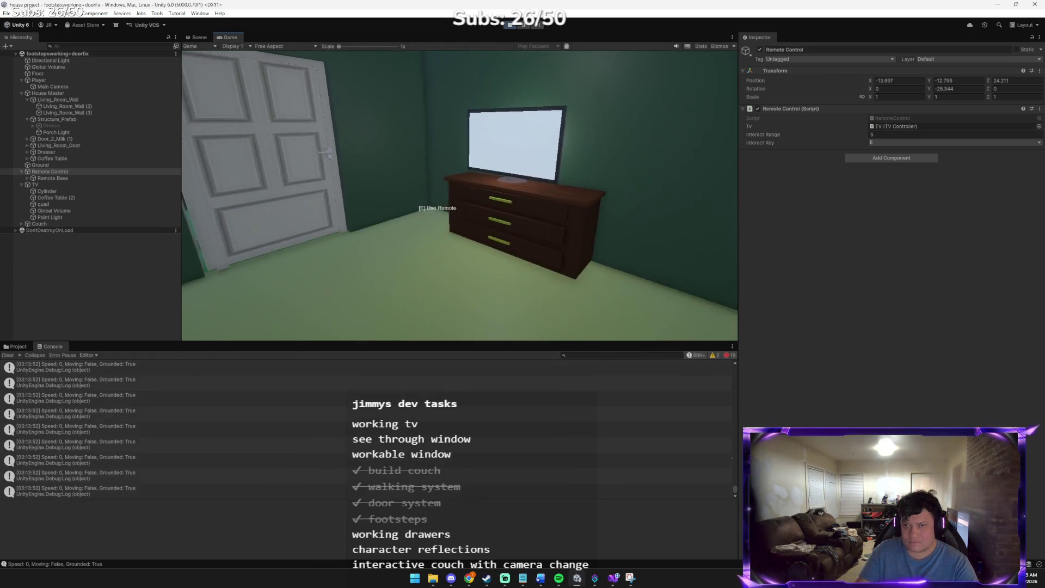
pyautogui.press('e')
pyautogui.press('e')
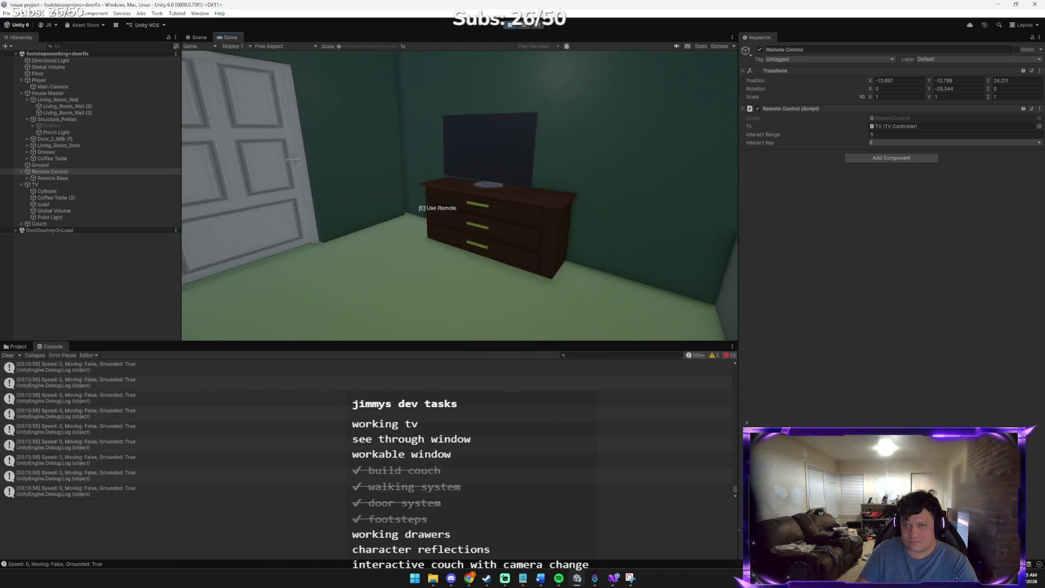
pyautogui.click(510, 25)
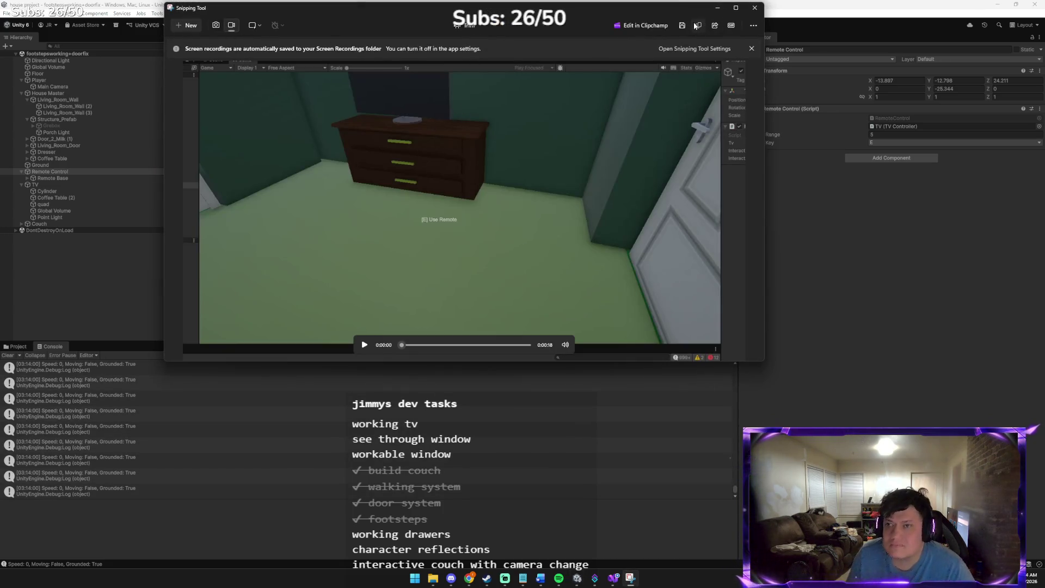
# - Save the clip as an MP4 in the Downloads folder, then close Snipping Tool
pyautogui.click(451, 578)
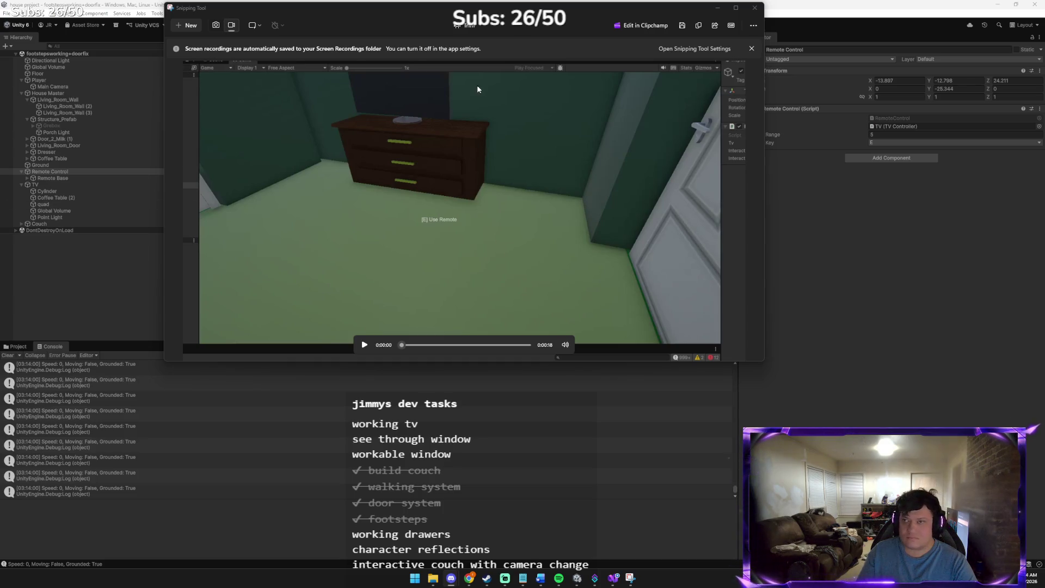
pyautogui.click(682, 26)
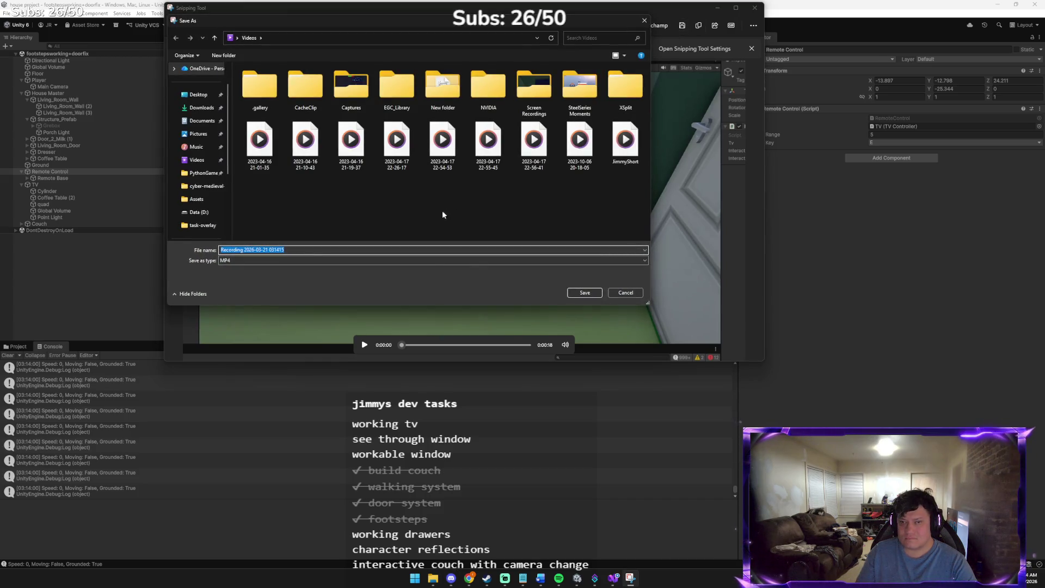
pyautogui.click(201, 108)
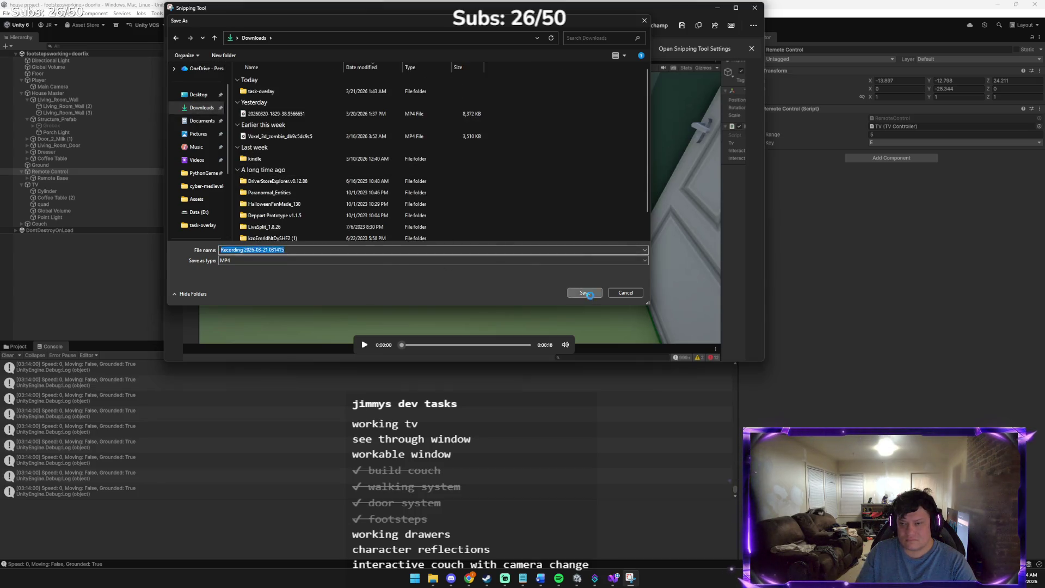
pyautogui.click(584, 293)
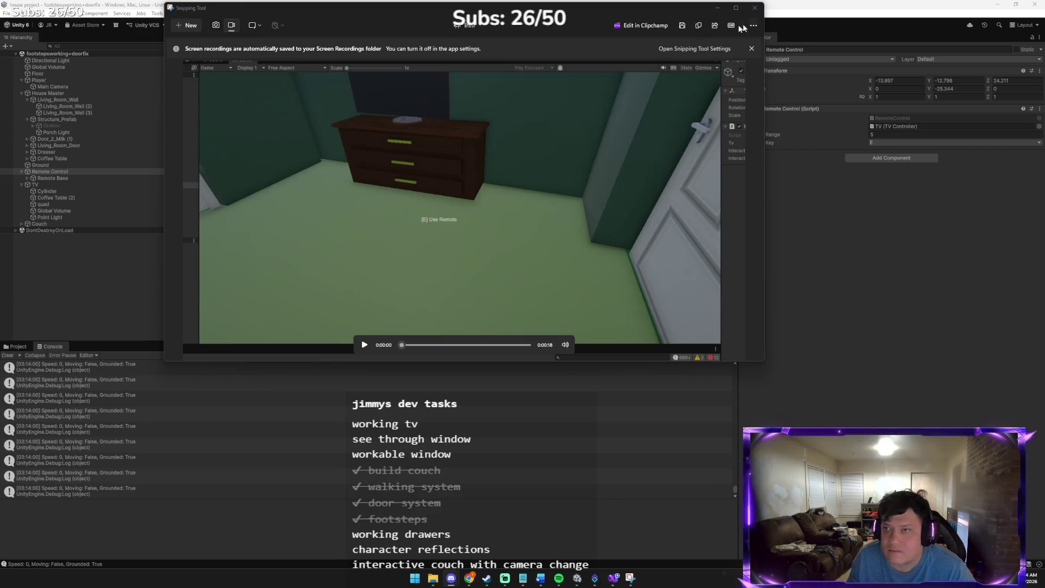
pyautogui.click(754, 8)
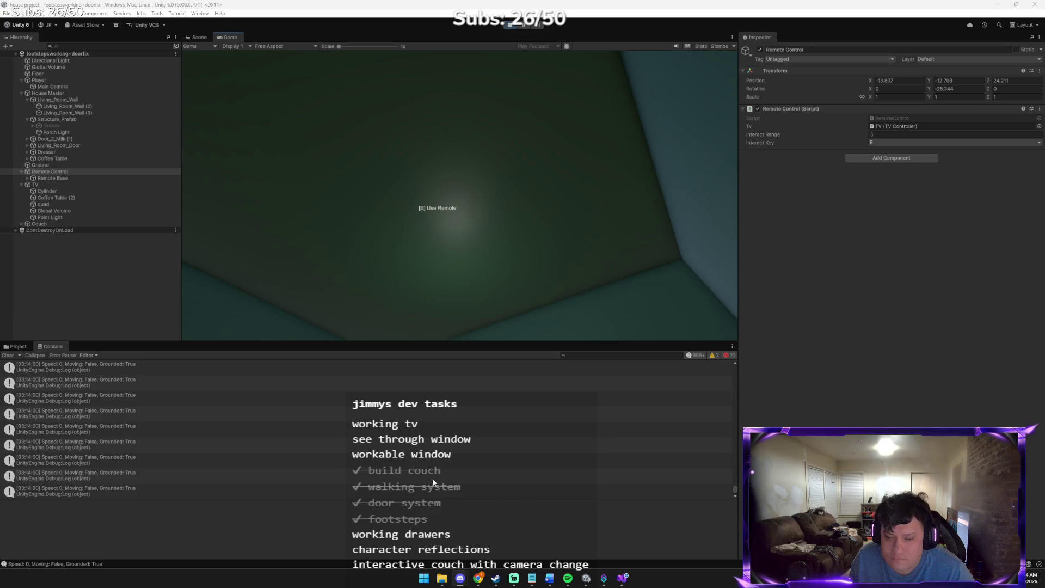
# - Launch Snipping Tool in video mode and start recording the Game view region
pyautogui.click(424, 579)
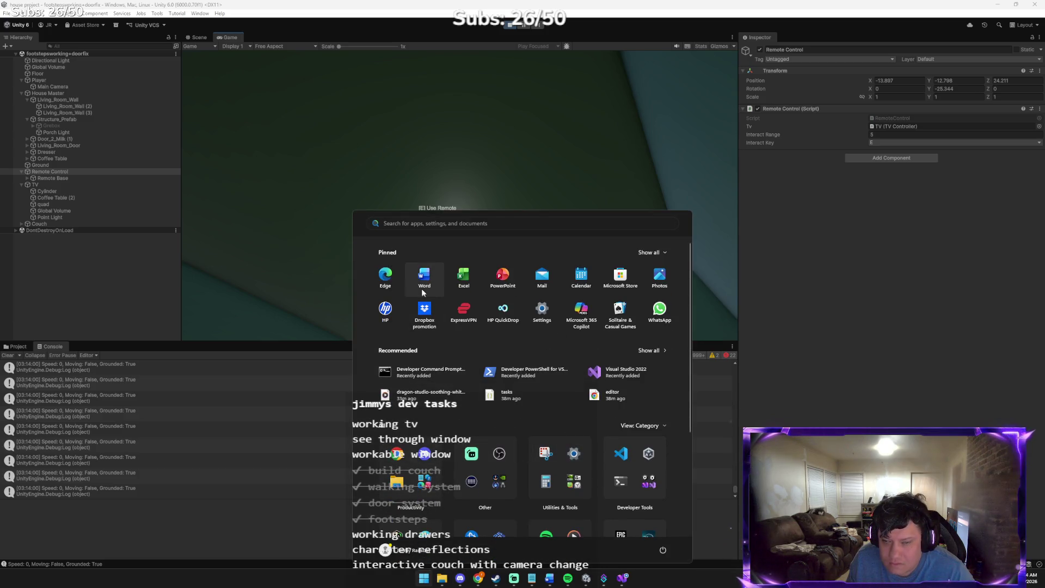
pyautogui.write('snip')
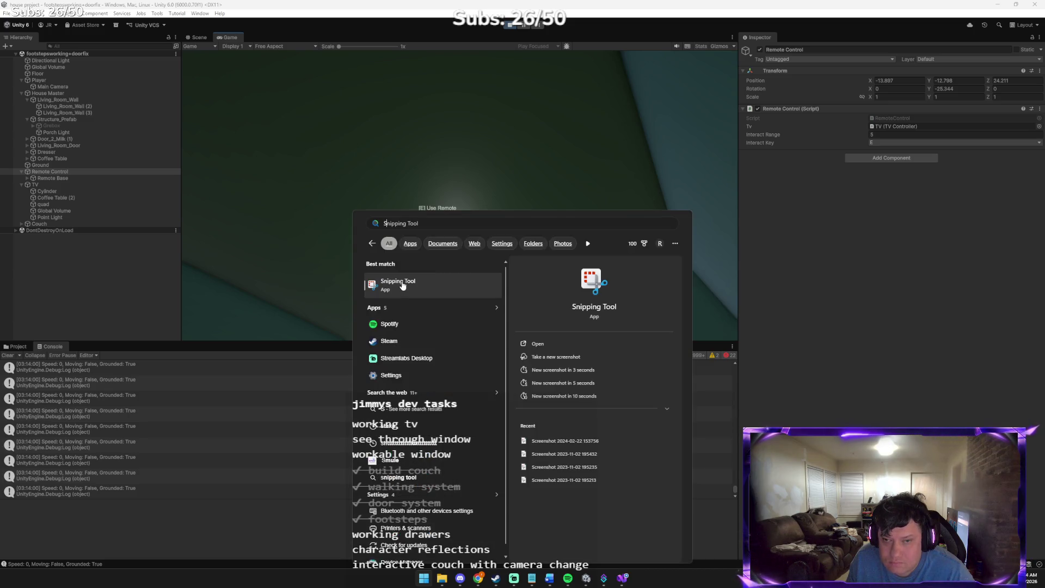
pyautogui.press('Return')
pyautogui.click(433, 47)
pyautogui.click(385, 49)
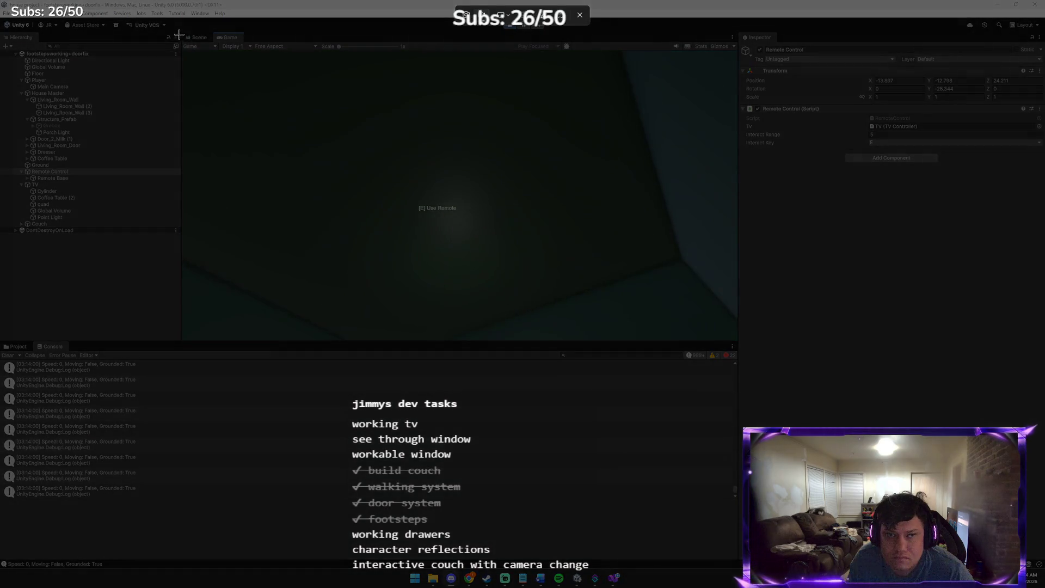
pyautogui.moveTo(181, 35)
pyautogui.mouseDown()
pyautogui.moveTo(537, 284)
pyautogui.moveTo(746, 360)
pyautogui.mouseUp()
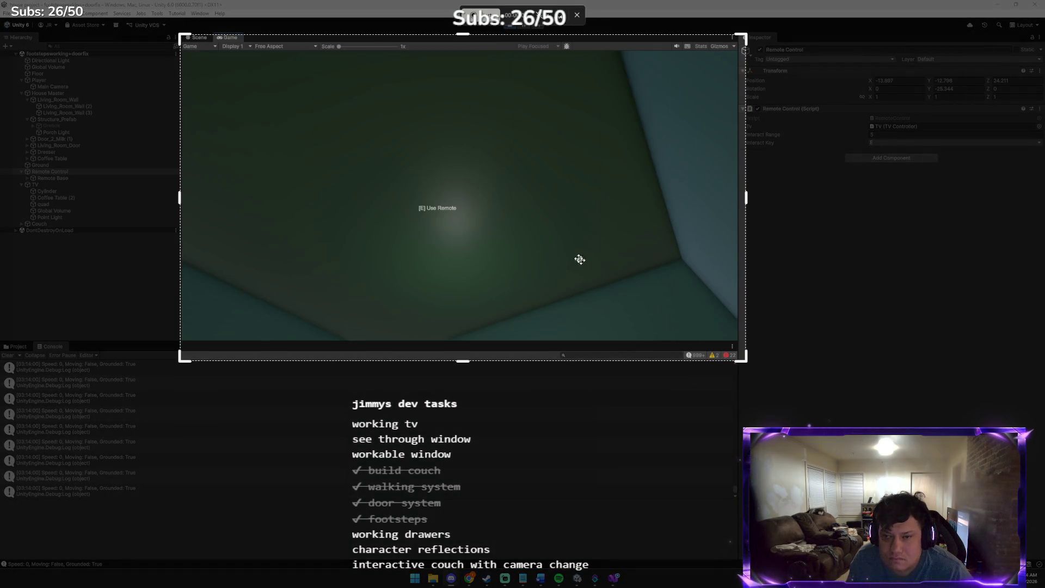
pyautogui.click(479, 14)
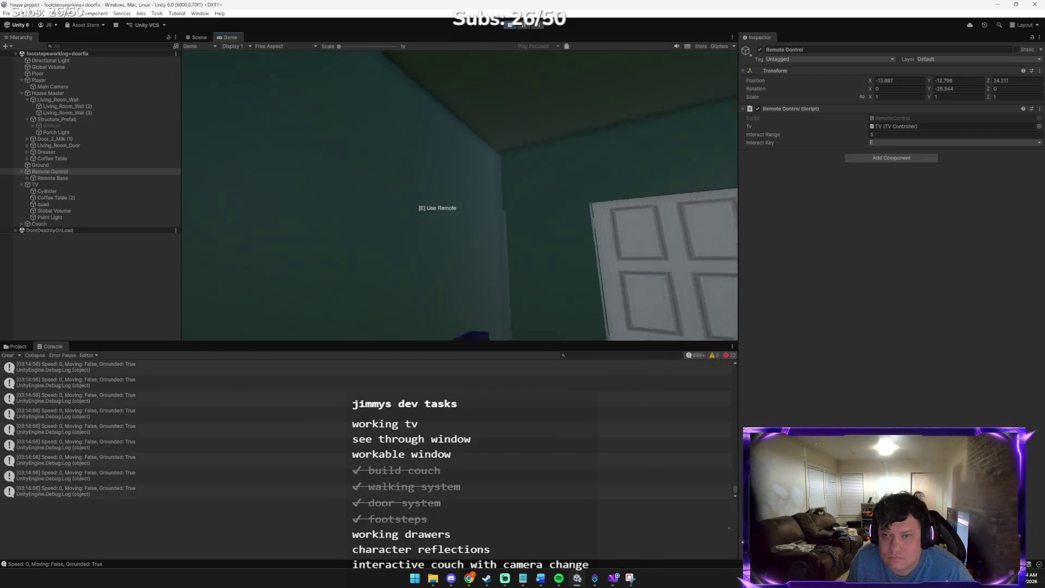
# - Walk to the remote, switch the TV on with E, then stop recording
pyautogui.press('w')
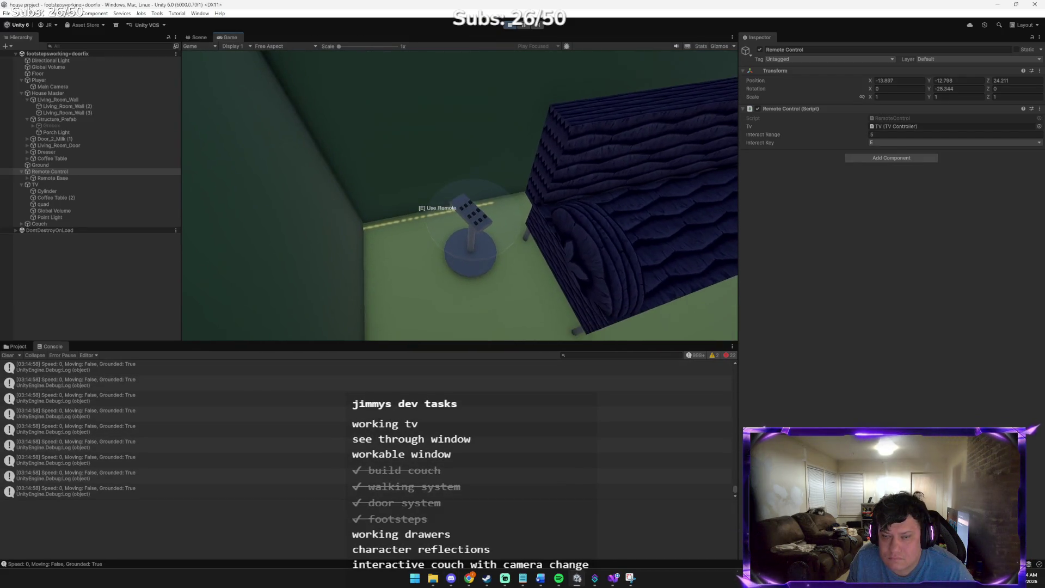
pyautogui.press('e')
pyautogui.press('e')
pyautogui.press('e')
pyautogui.press('e')
pyautogui.press('e')
pyautogui.press('e')
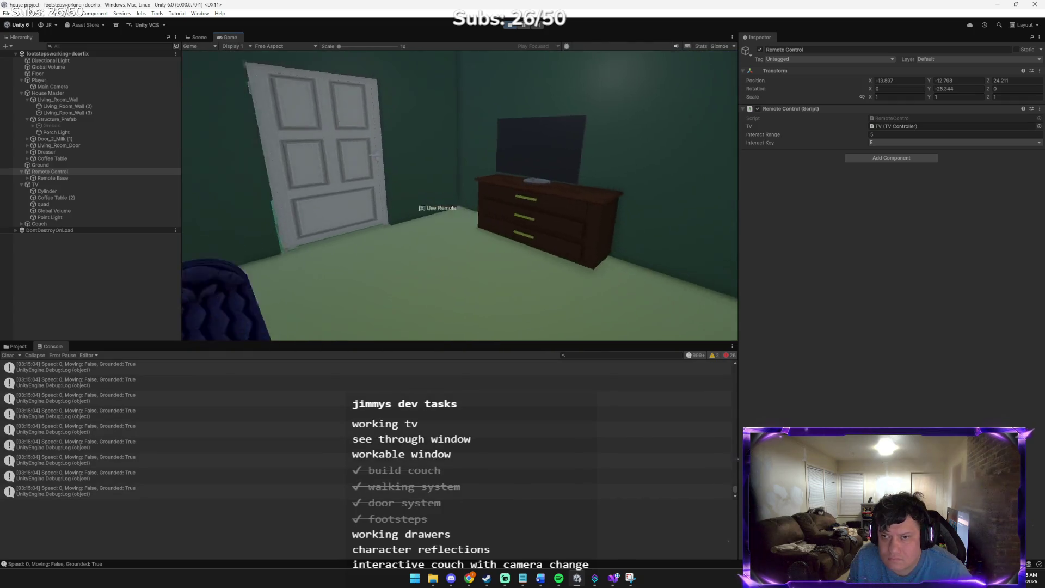
pyautogui.press('Escape')
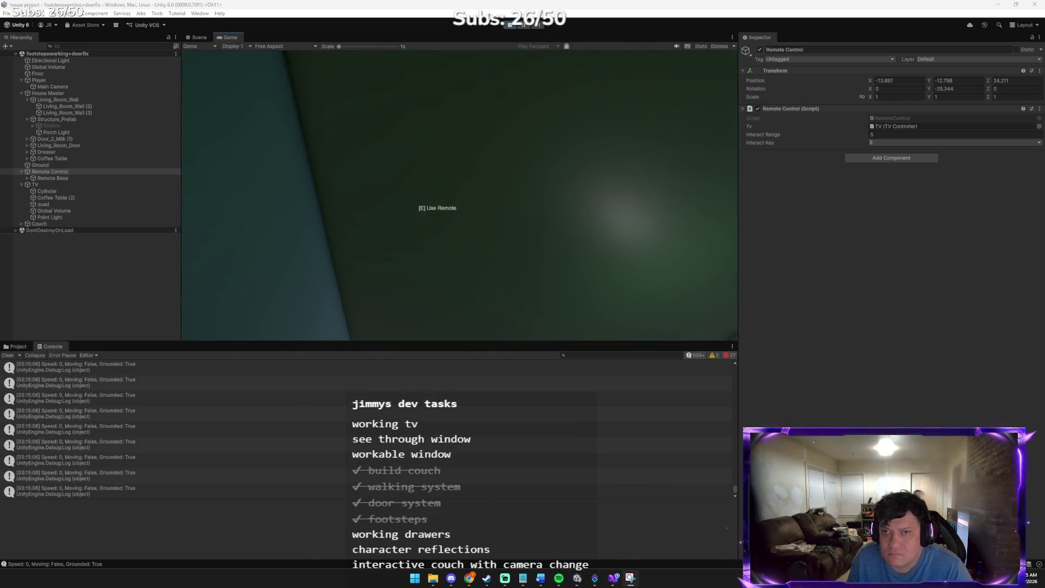
pyautogui.click(509, 24)
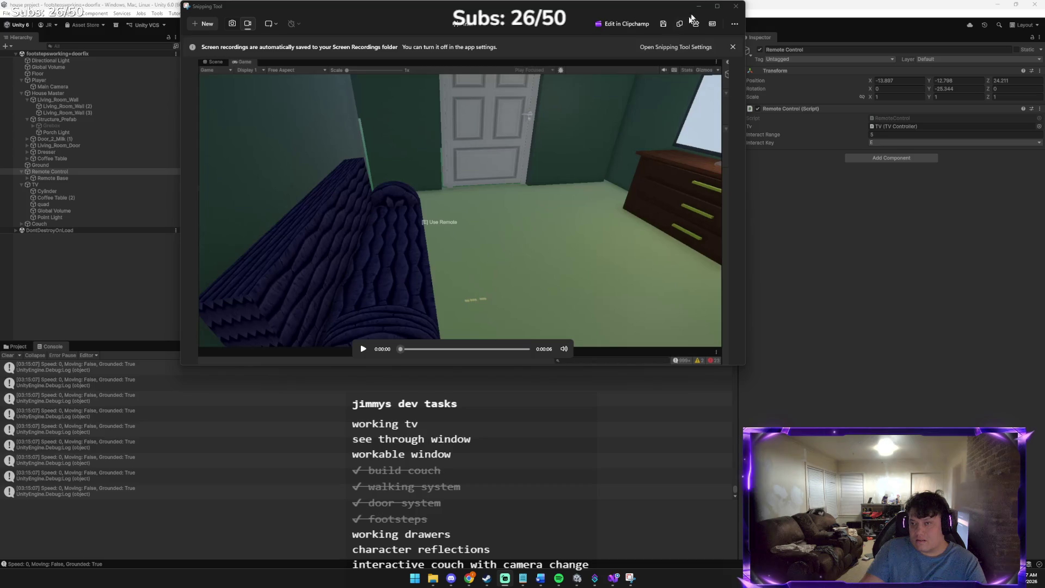
# - Close the Snipping Tool preview with Alt+F4 to reveal Unity's Game view
pyautogui.hotkey('alt', 'F4')
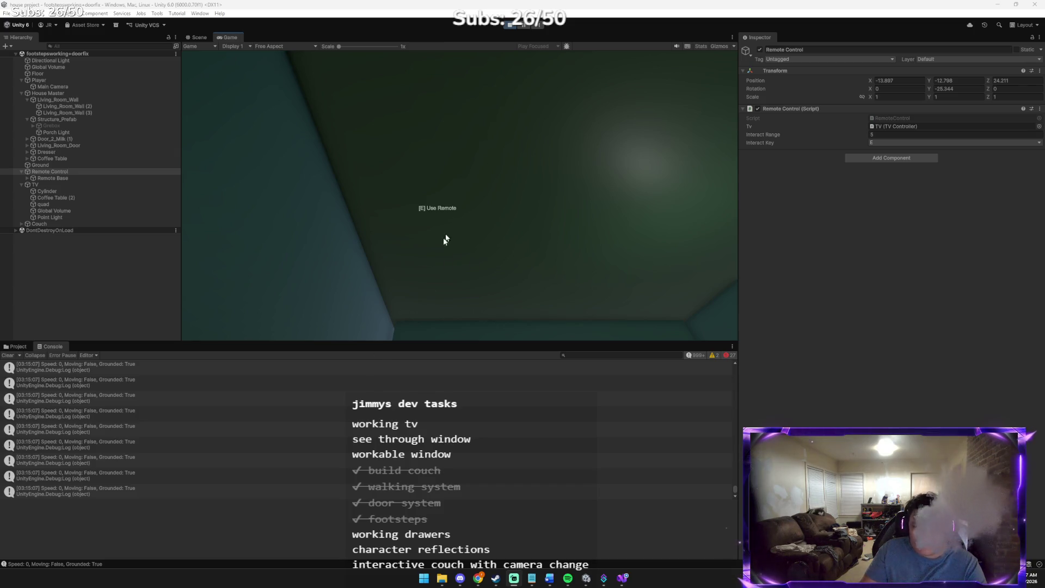
pyautogui.moveTo(462, 577)
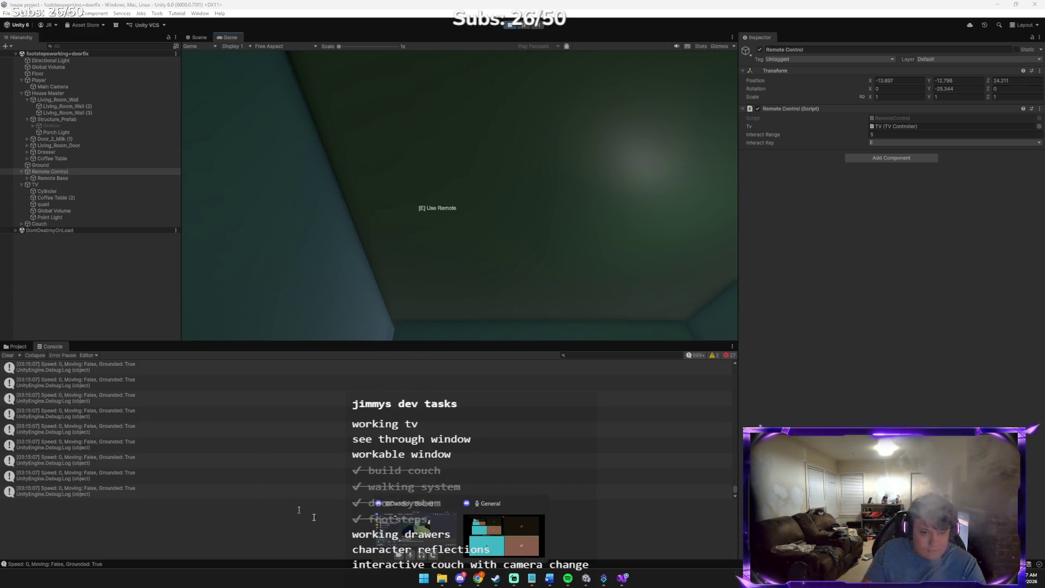
pyautogui.moveTo(389, 531)
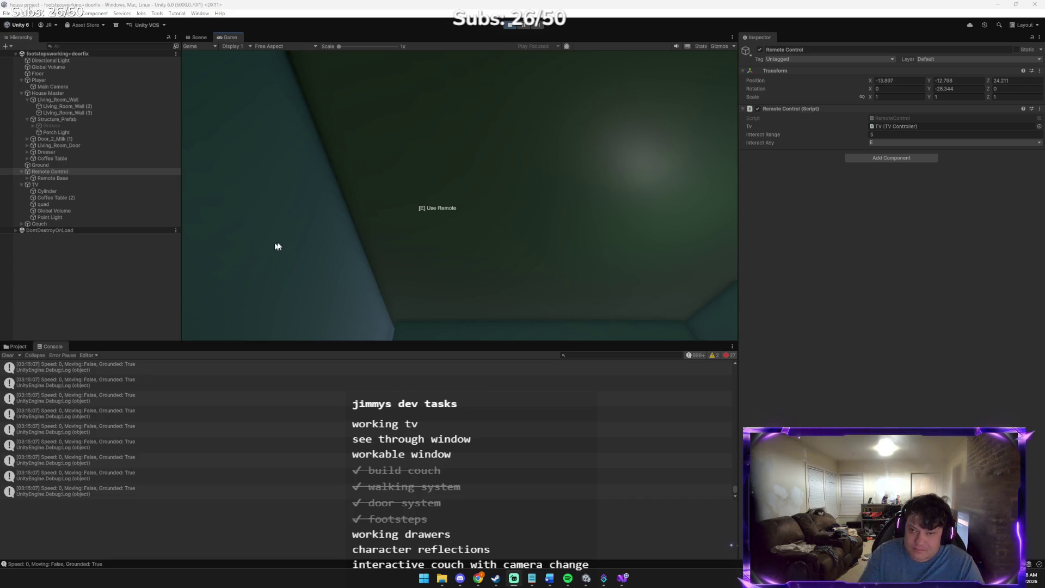
# - Stop Play mode and save the house scene via File > Save
pyautogui.click(6, 13)
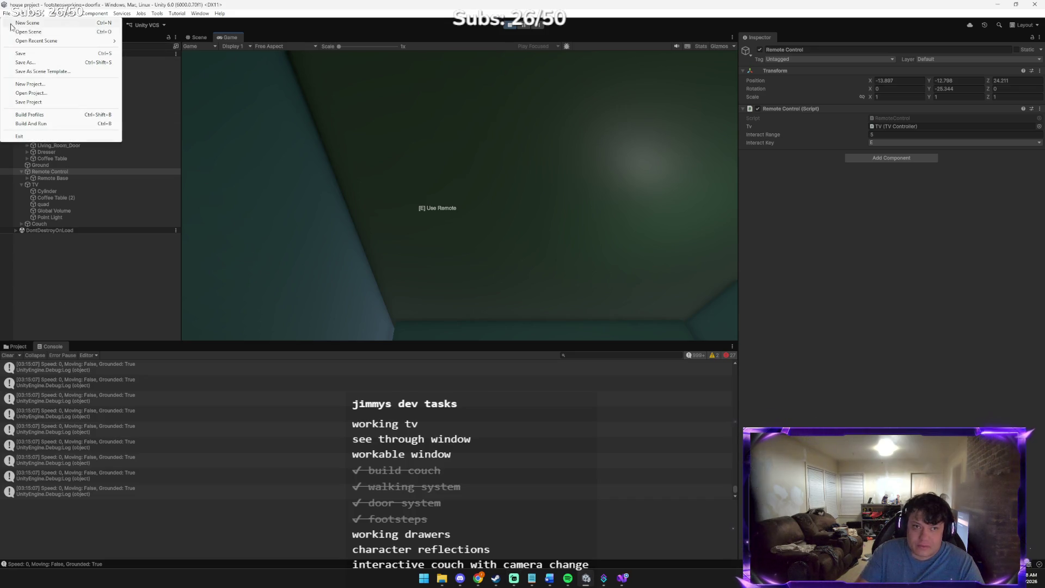
pyautogui.click(25, 53)
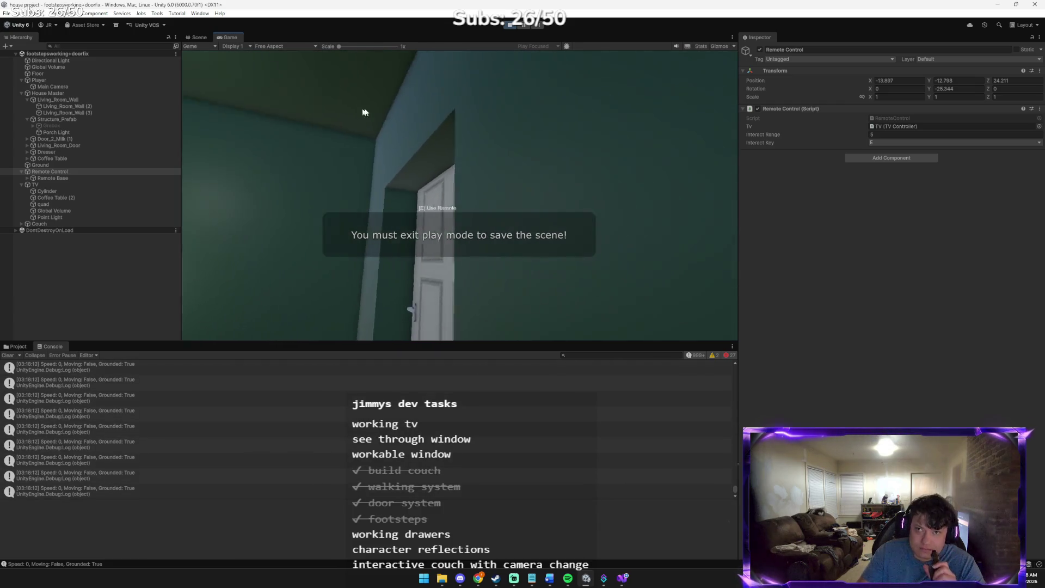
pyautogui.click(508, 25)
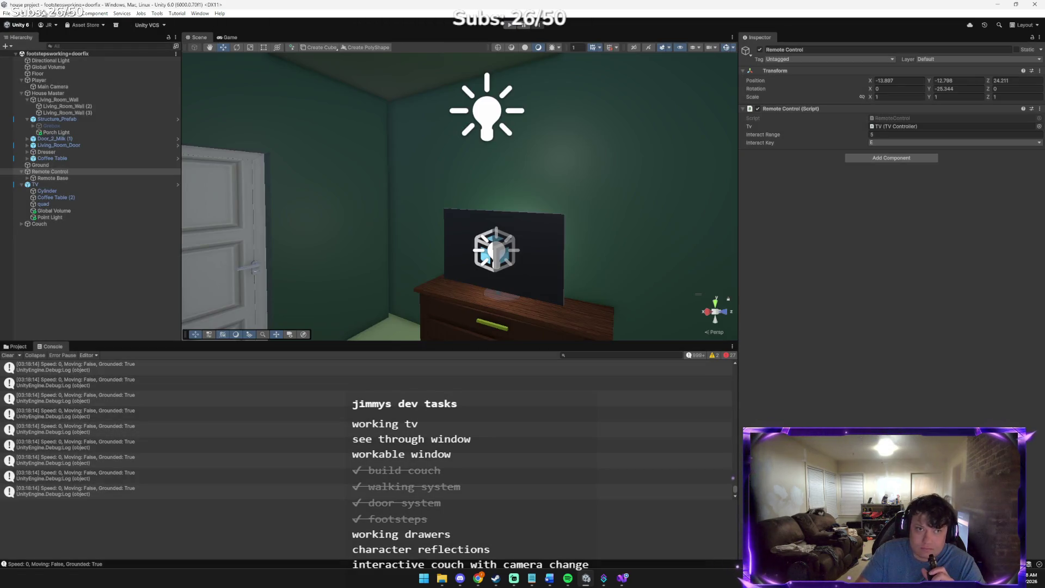
pyautogui.click(8, 13)
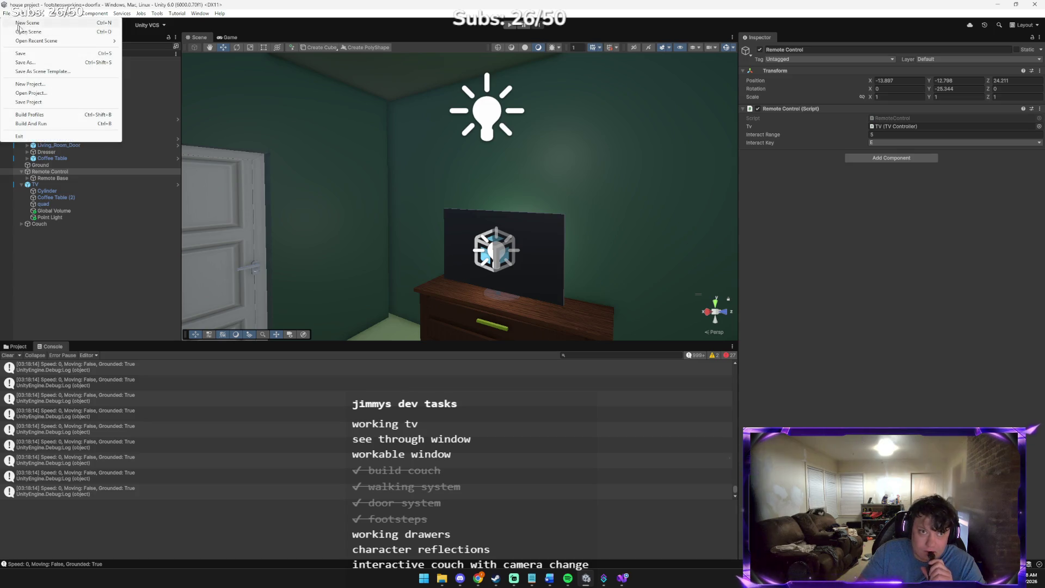
pyautogui.click(22, 48)
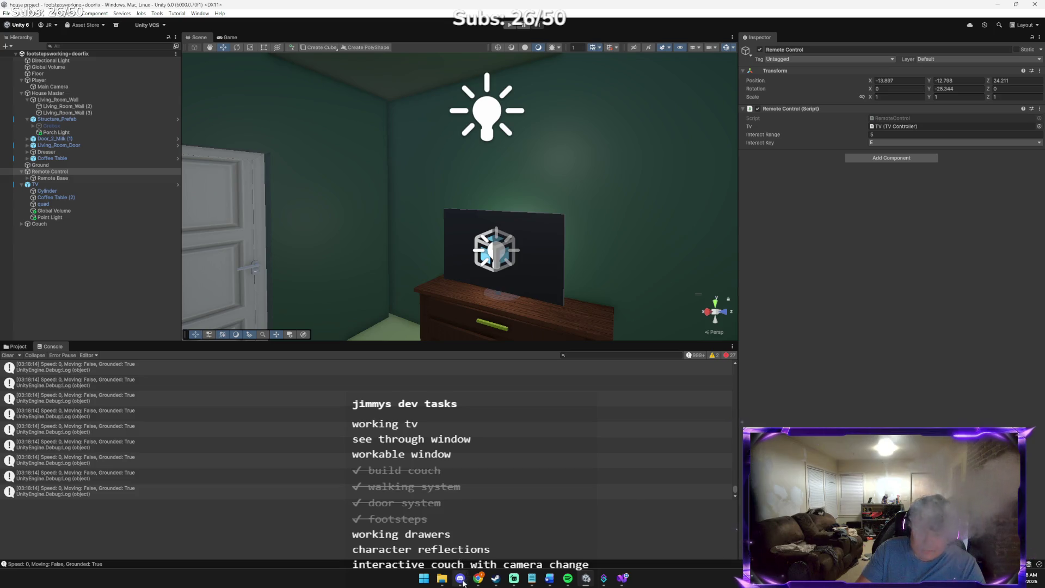
pyautogui.moveTo(459, 582)
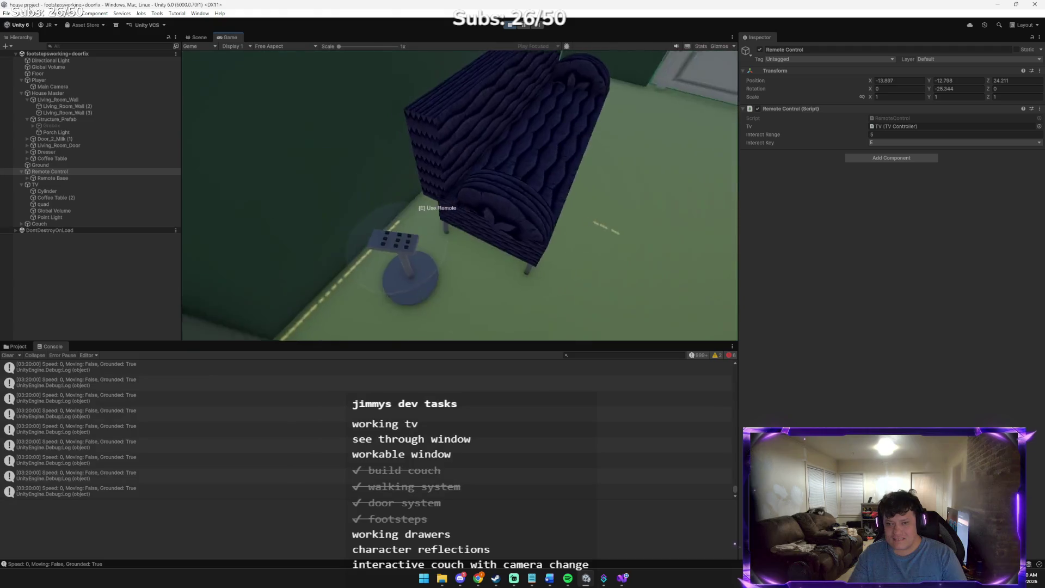
# - Toggle the TV four times from the remote with E, then exit Play mode with Ctrl+P
pyautogui.press('e')
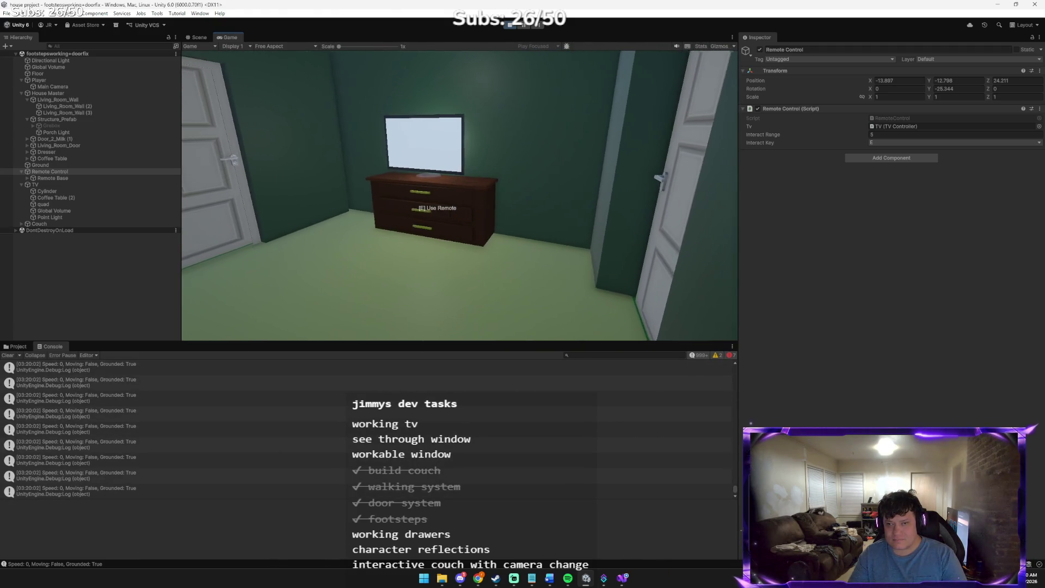
pyautogui.press('e')
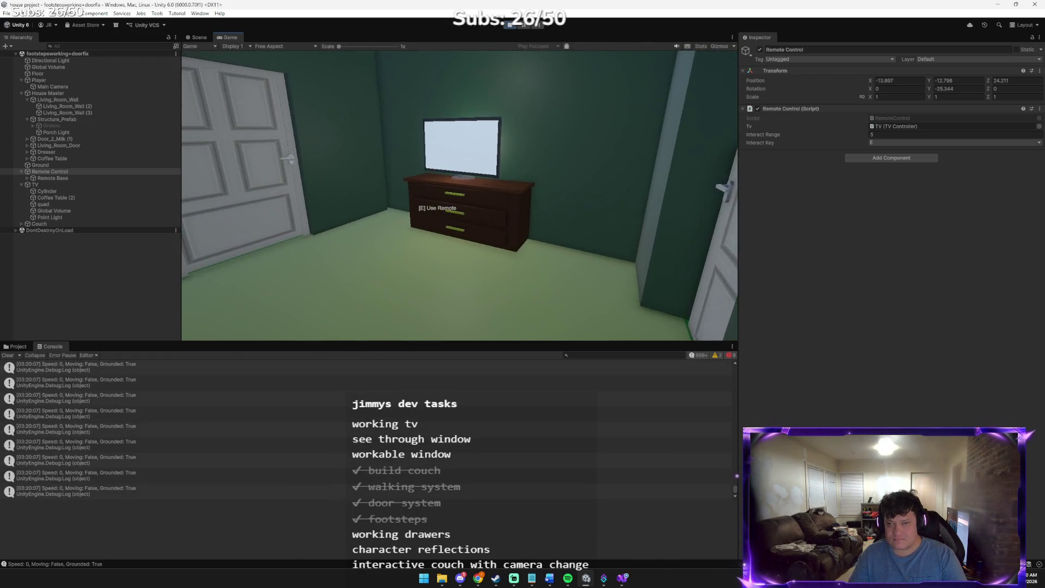
pyautogui.press('e')
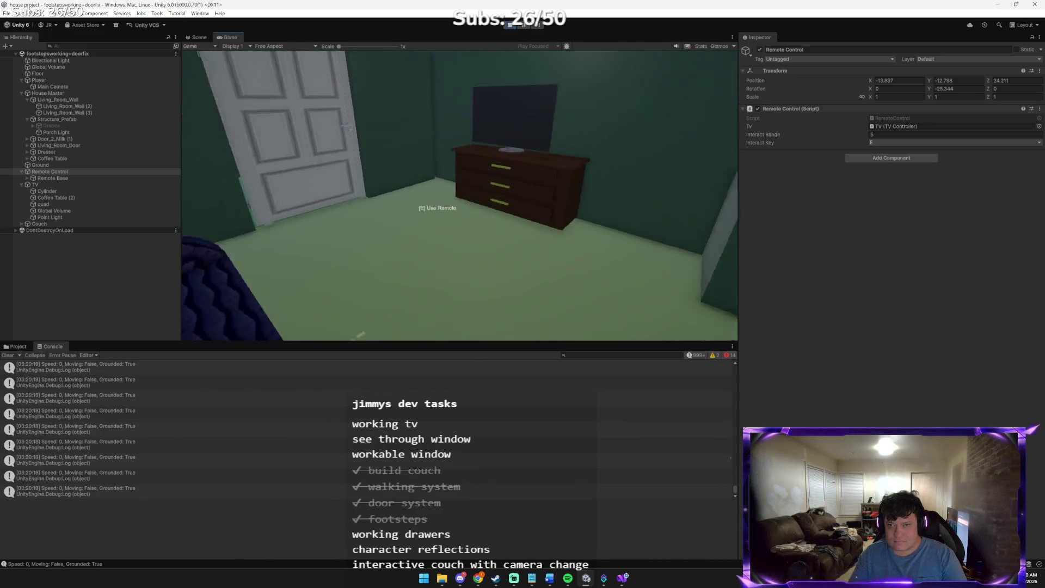
pyautogui.press('e')
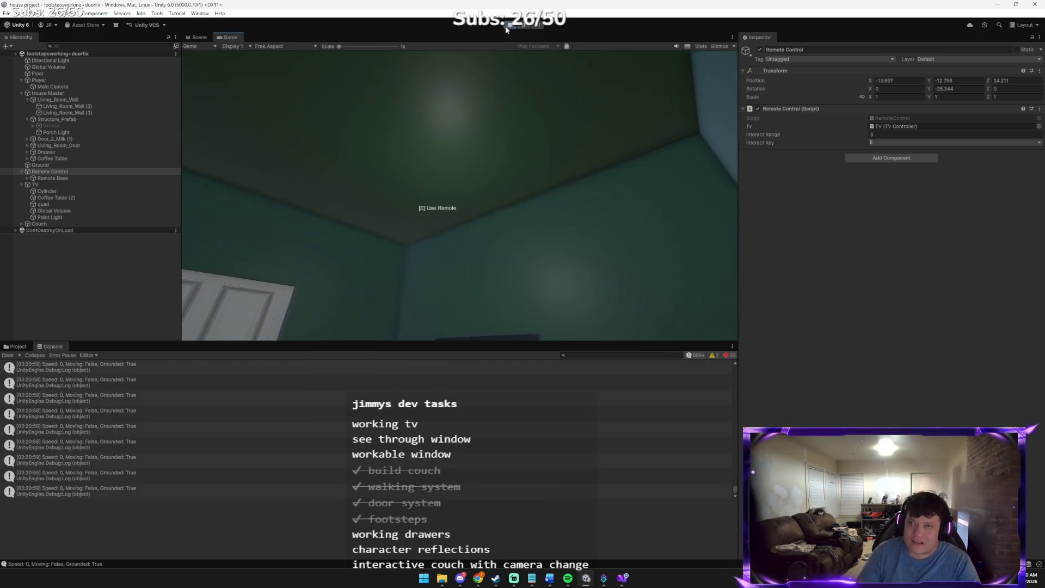
pyautogui.hotkey('ctrl', 'p')
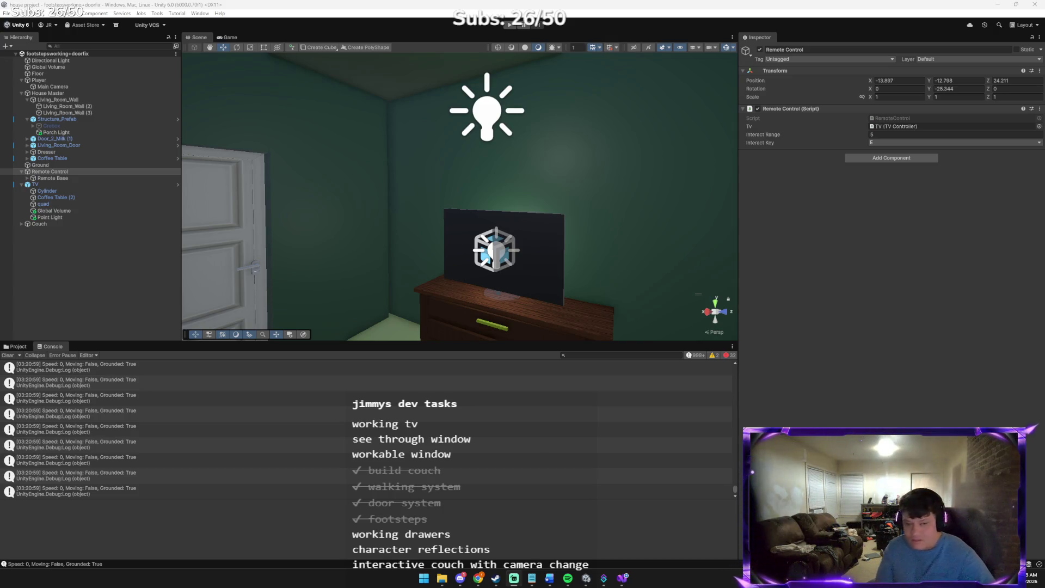
pyautogui.hotkey('alt', 'Tab')
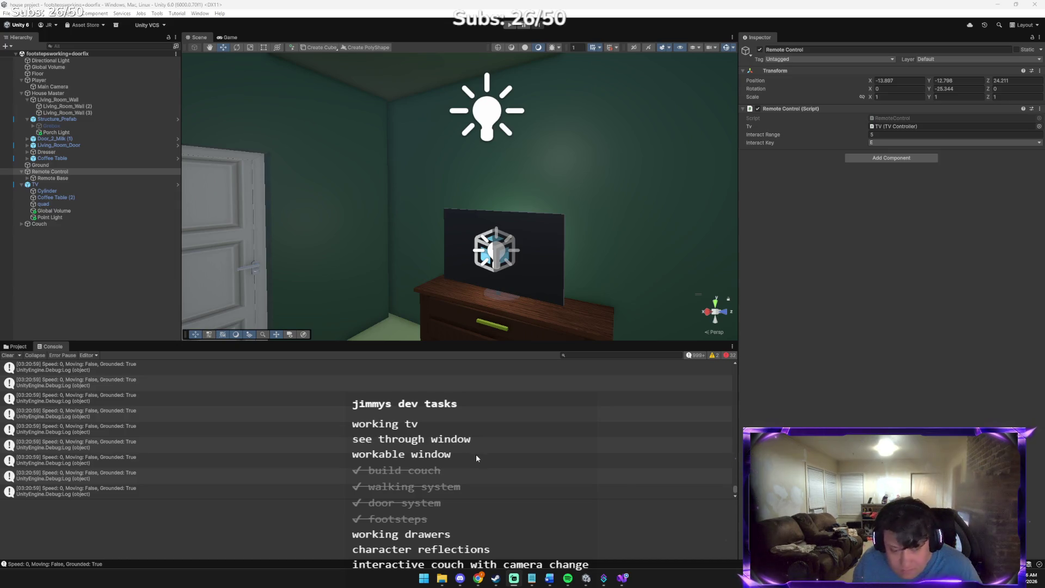
# - Enter Play mode with Ctrl+P to test the remote and TV in the house scene
pyautogui.hotkey('ctrl', 'p')
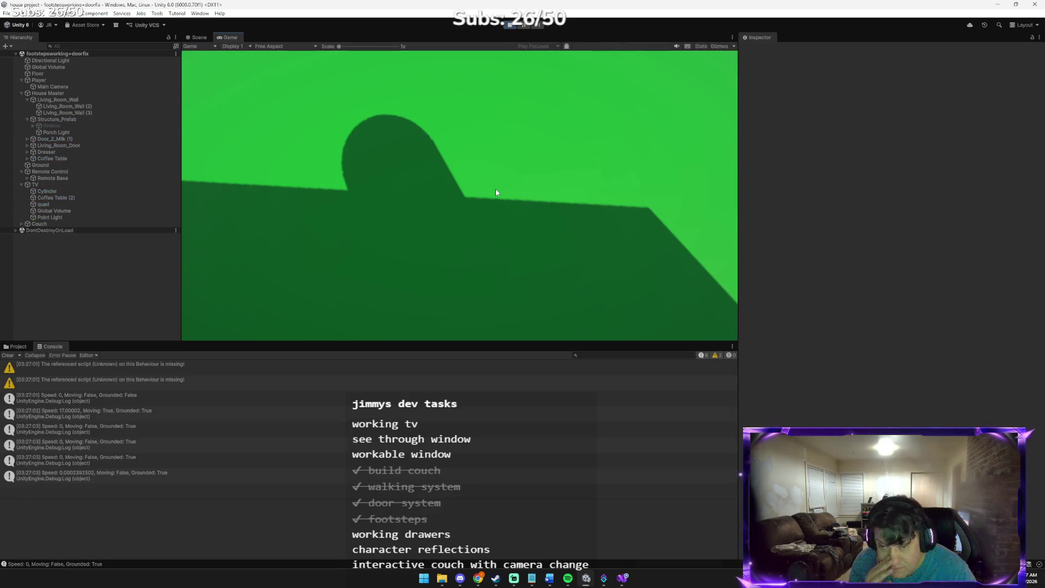
# - Walk the player into the living room to the remote by the couch and press E to use it
pyautogui.click(723, 138)
pyautogui.press('w')
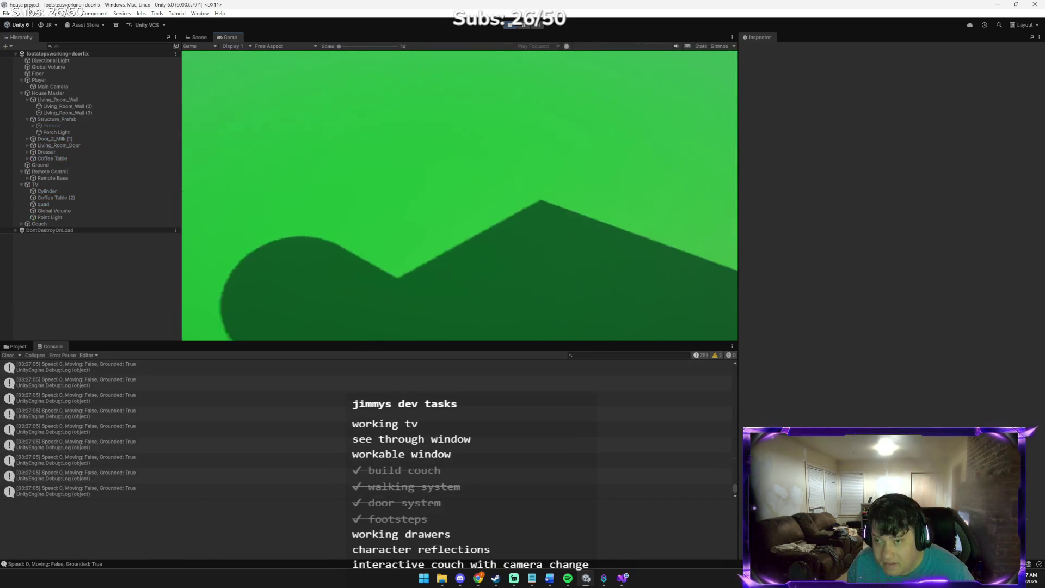
pyautogui.press('shift')
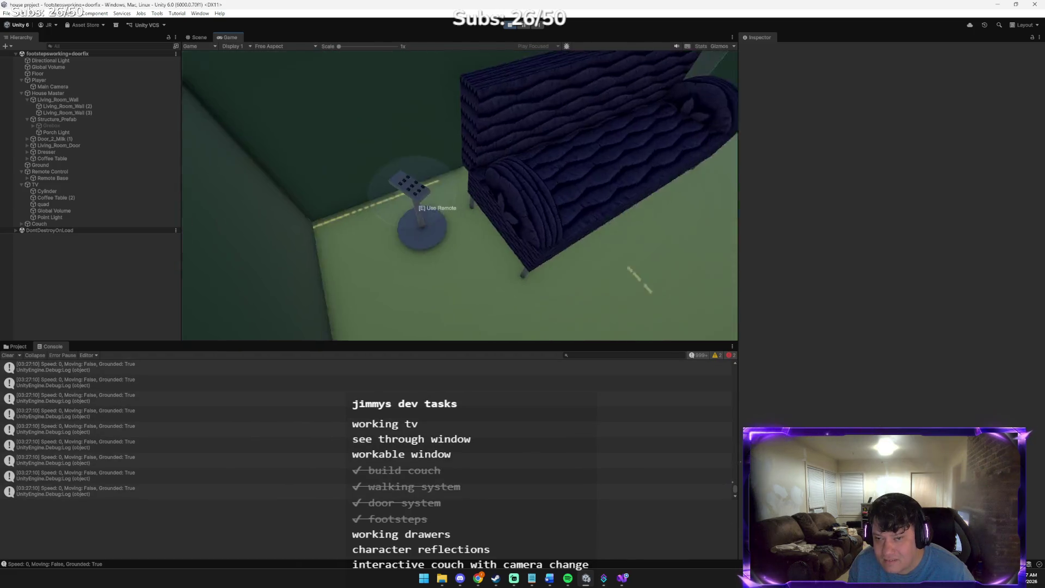
pyautogui.press('e')
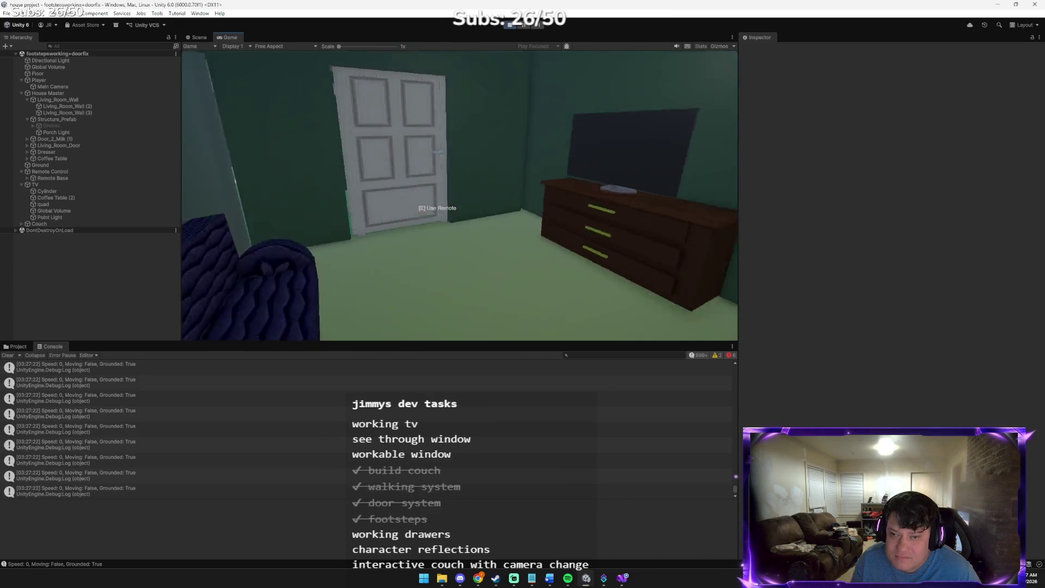
# - Toggle the TV on and off with the remote by pressing E four times
pyautogui.press('e')
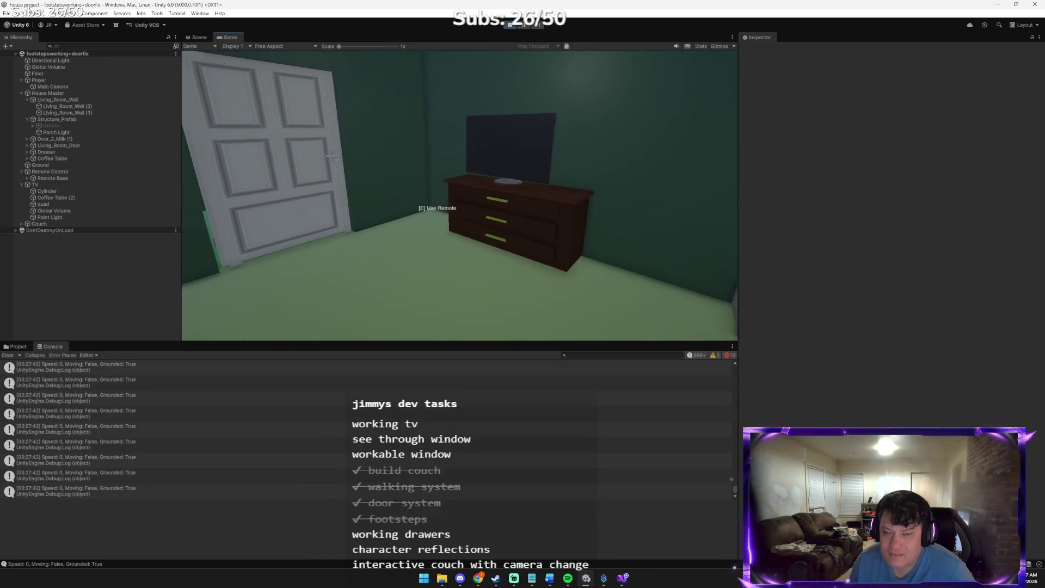
pyautogui.press('e')
pyautogui.press('e')
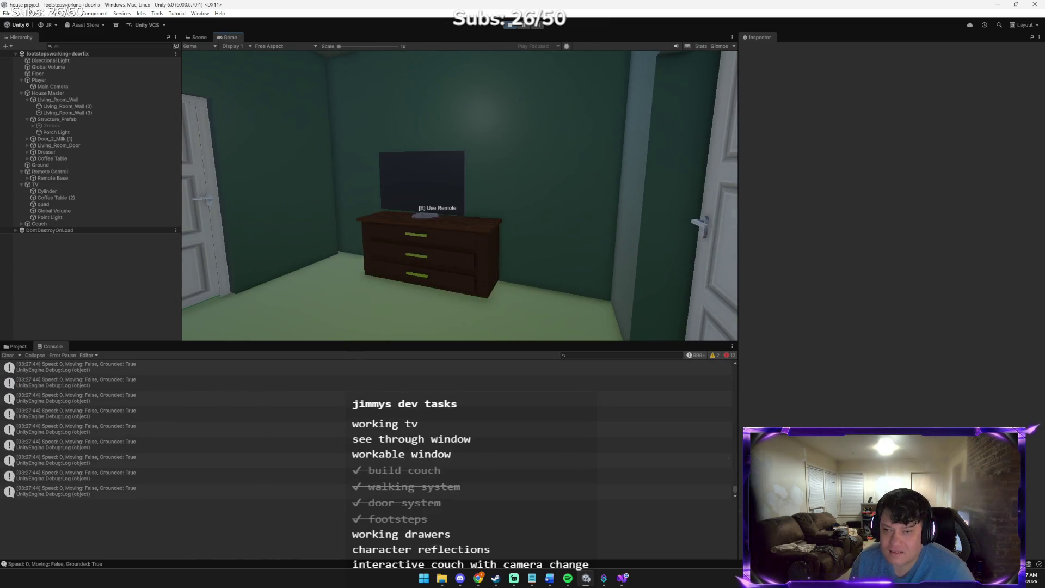
pyautogui.press('e')
pyautogui.press('e')
pyautogui.press('e')
pyautogui.press('e')
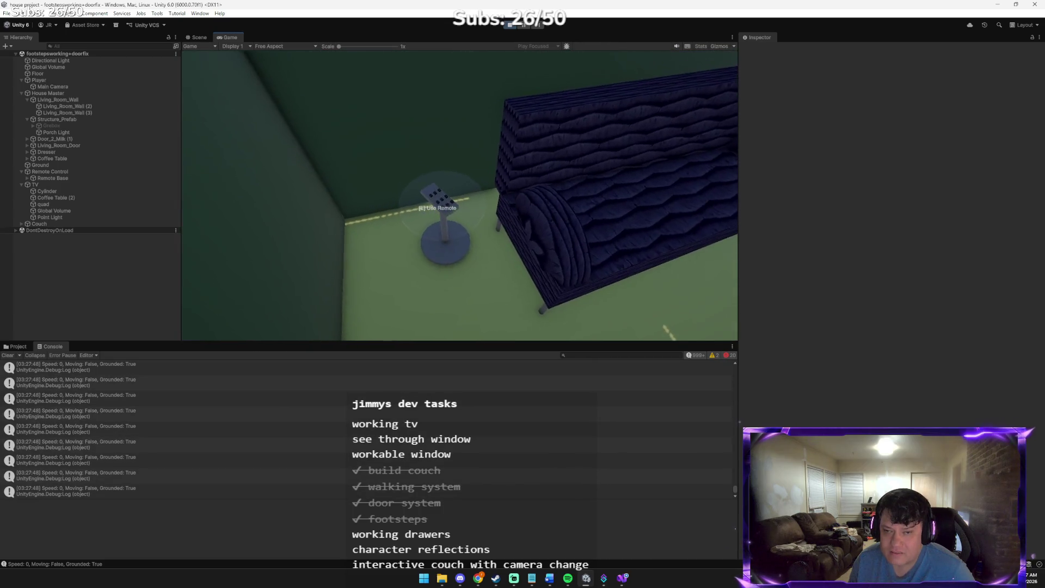
pyautogui.press('e')
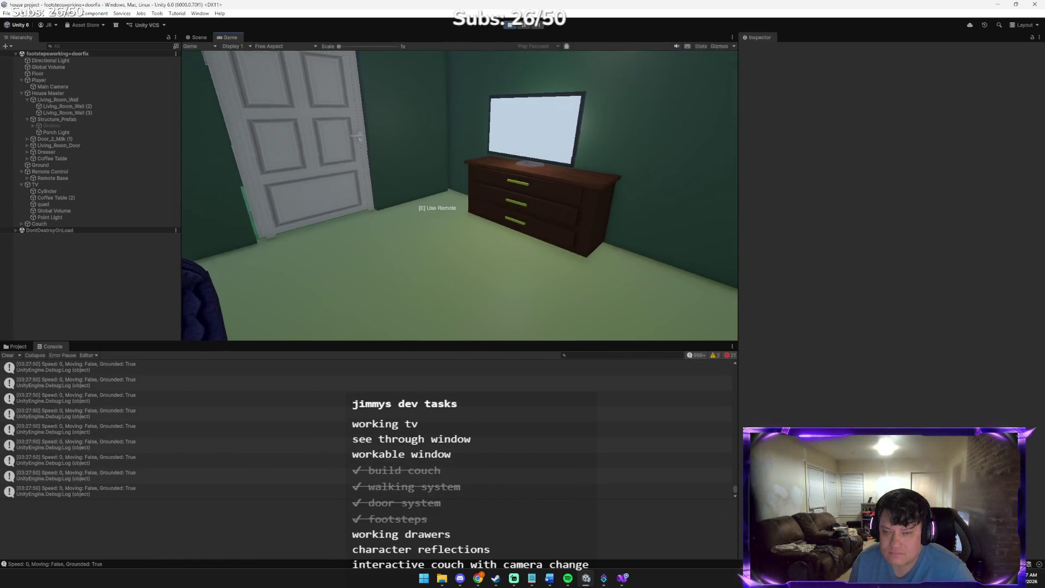
# - Stop Play mode and bring the browser window to the front
pyautogui.click(512, 26)
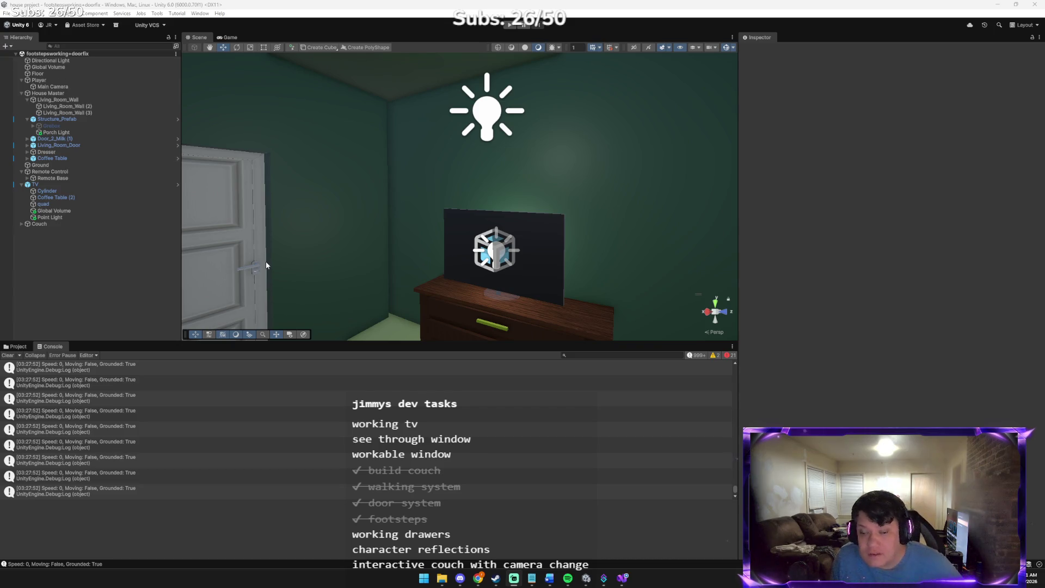
pyautogui.moveTo(477, 576)
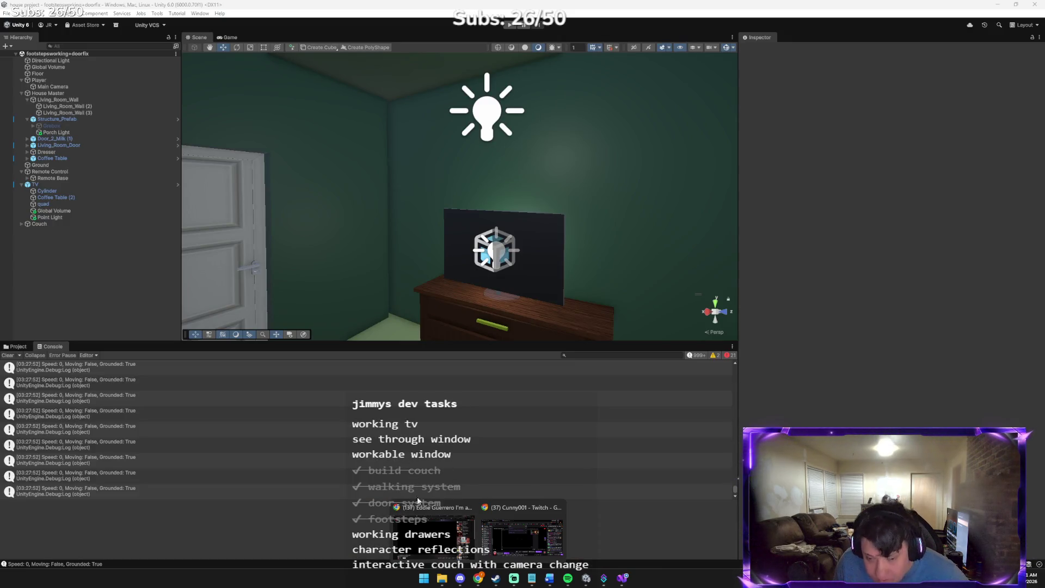
pyautogui.click(428, 516)
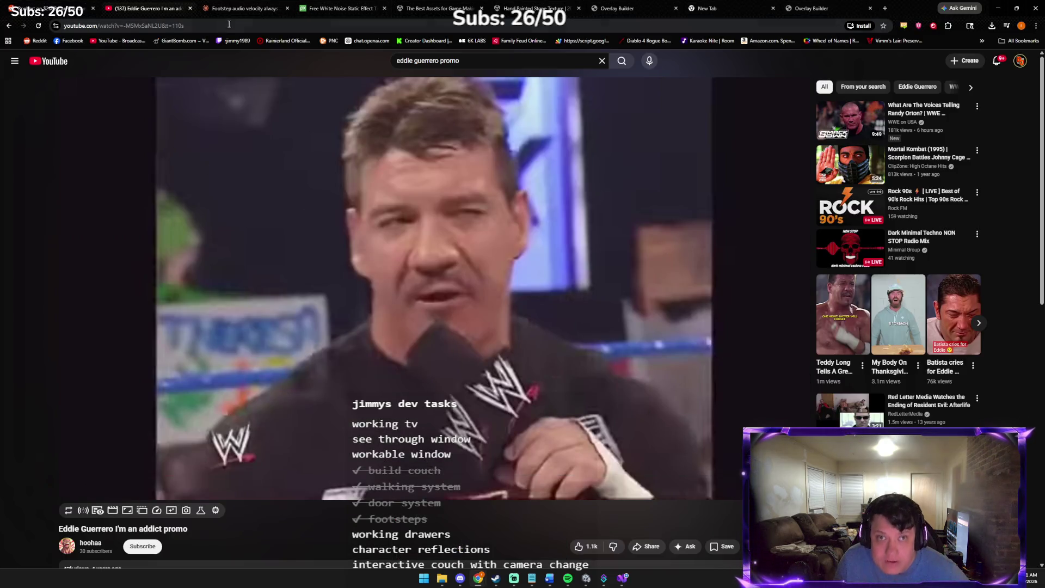
# - In the Claude chat, send the message 'IT WORKEEEEEEEEEEEED'
pyautogui.click(237, 9)
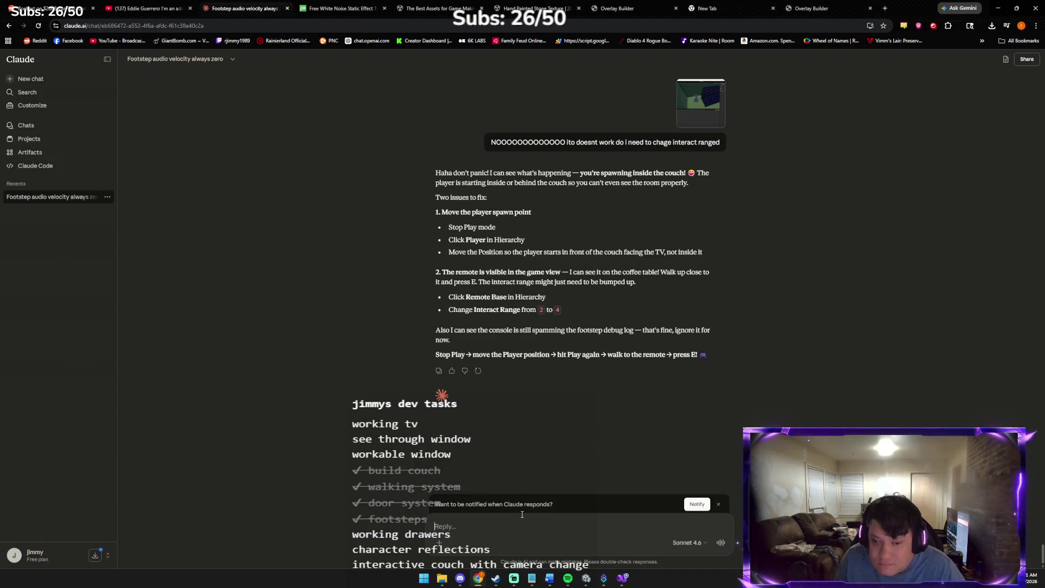
pyautogui.write('it w')
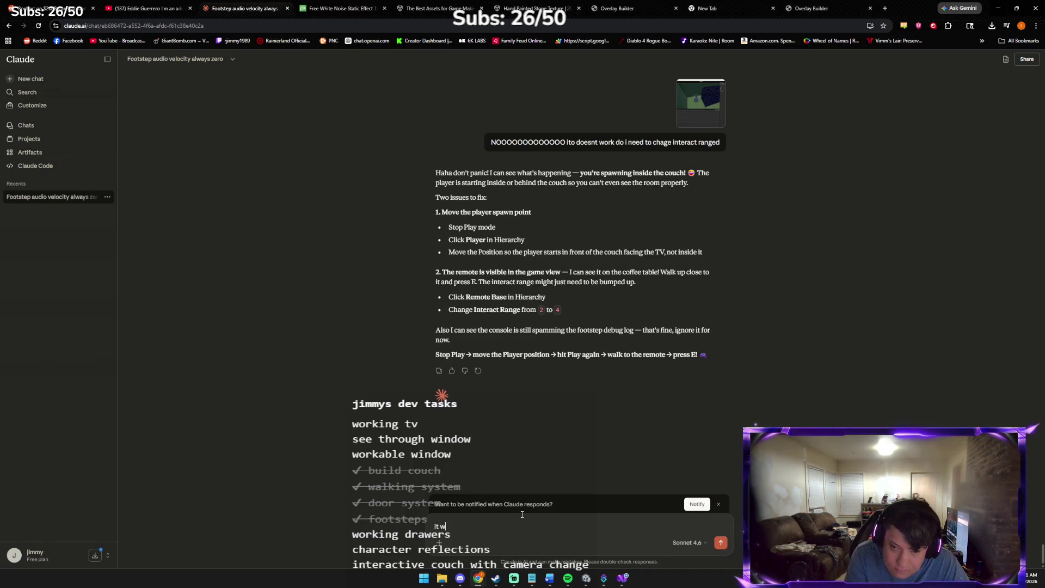
pyautogui.press('BackSpace')
pyautogui.press('BackSpace')
pyautogui.write('IT W')
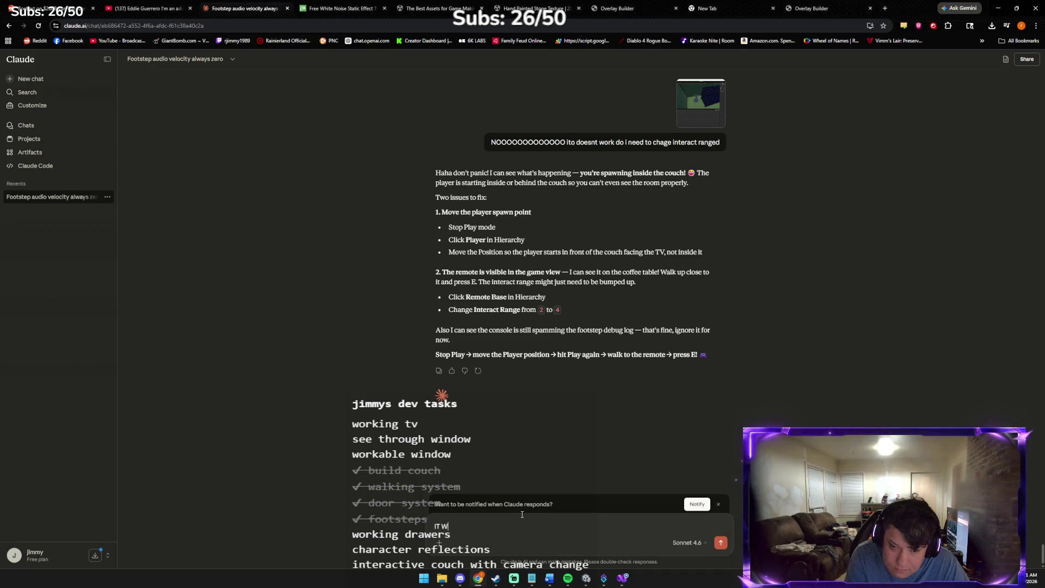
pyautogui.write('ORKEEEEEEEEEEEED')
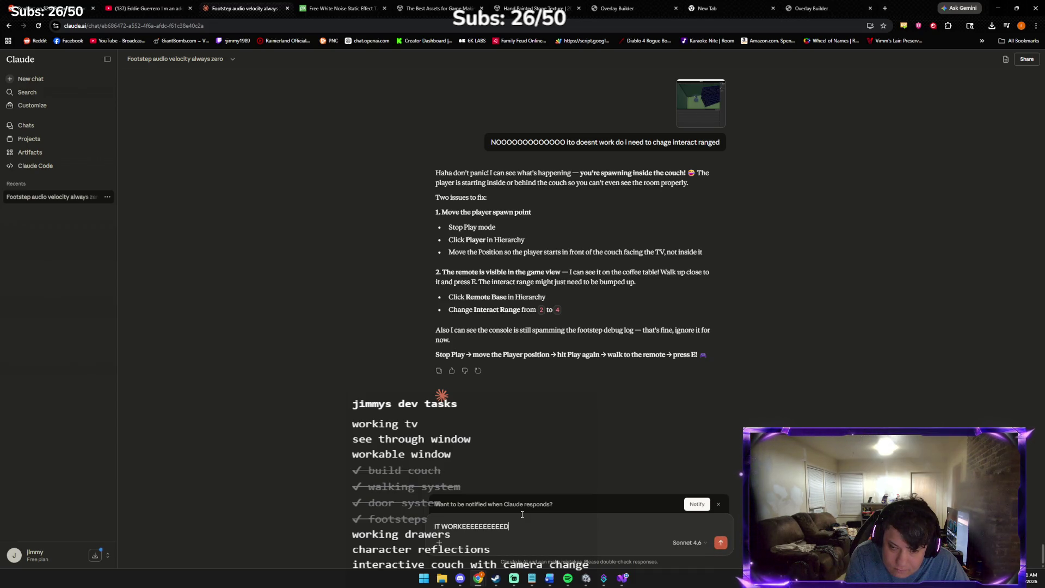
pyautogui.press('Return')
# - Send a follow-up saying the 'E Use Remote' prompt is always on, not only on hover
pyautogui.write('F')
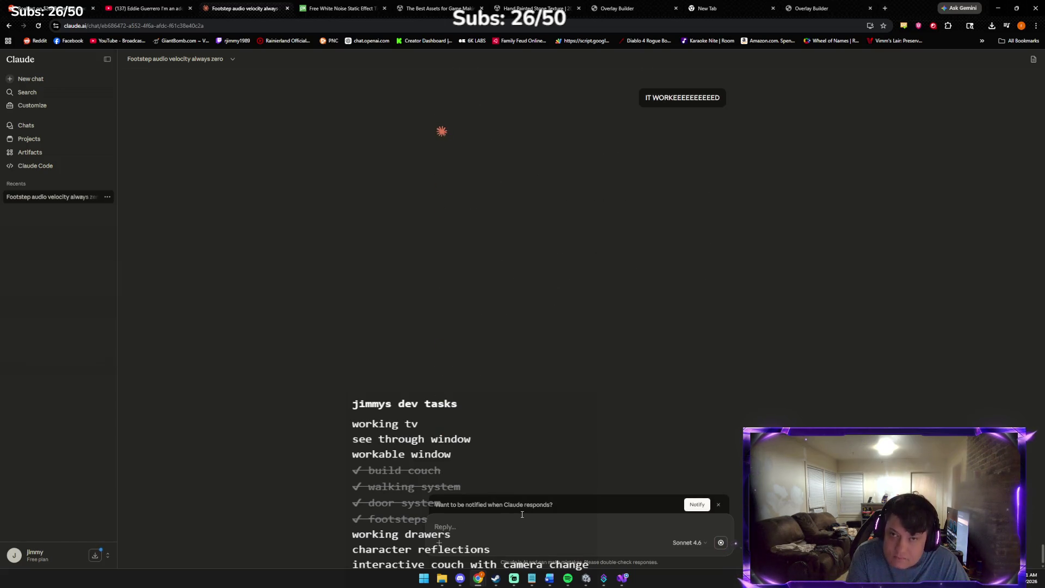
pyautogui.hotkey('ctrl', 'v')
pyautogui.write('BUT THE')
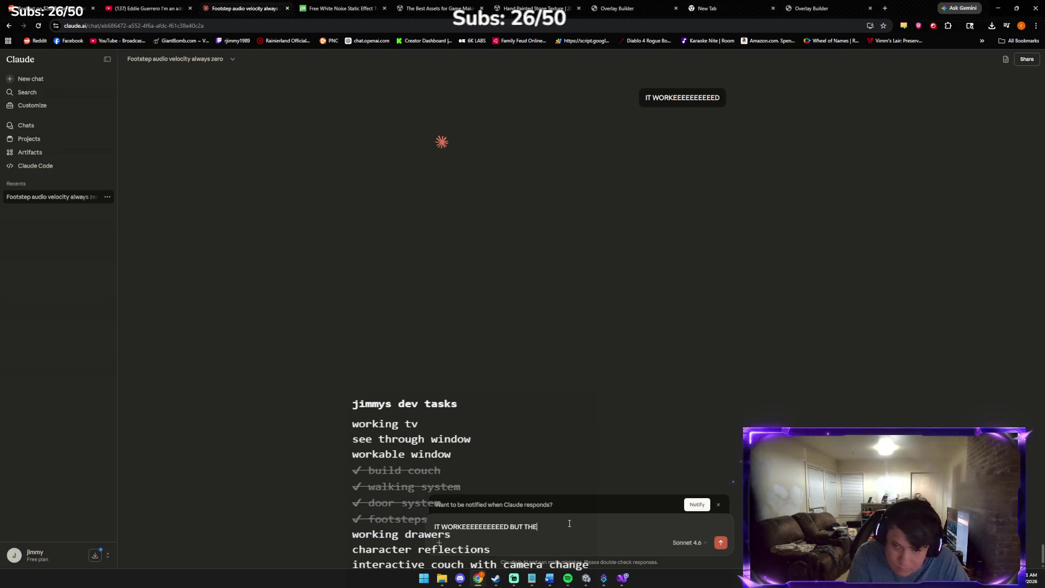
pyautogui.write(' PROBLEM I HAVE IS E')
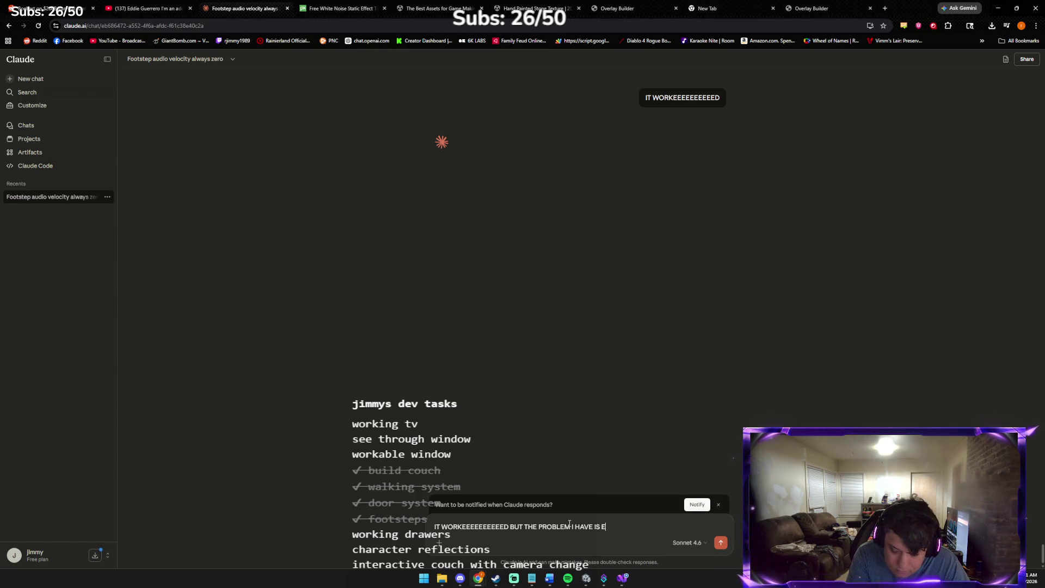
pyautogui.write(' USE REMOT')
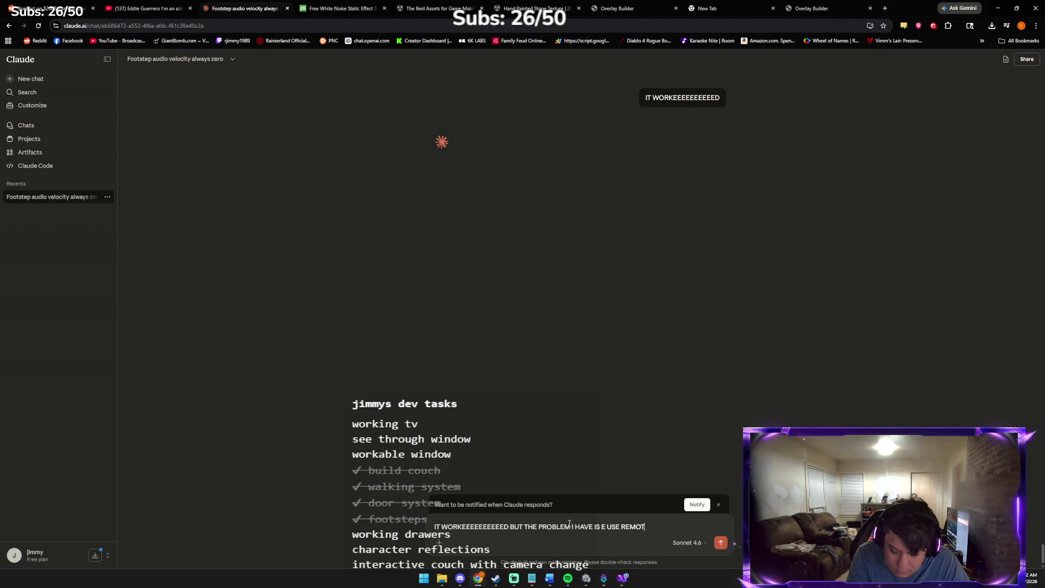
pyautogui.write('E IS ALWAYS')
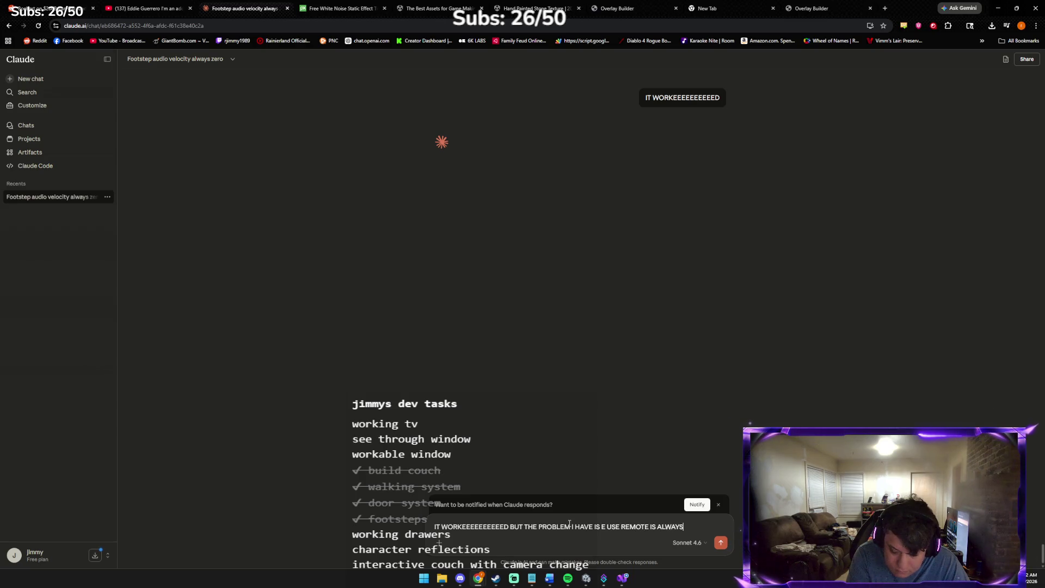
pyautogui.write(' ON NOT HOV')
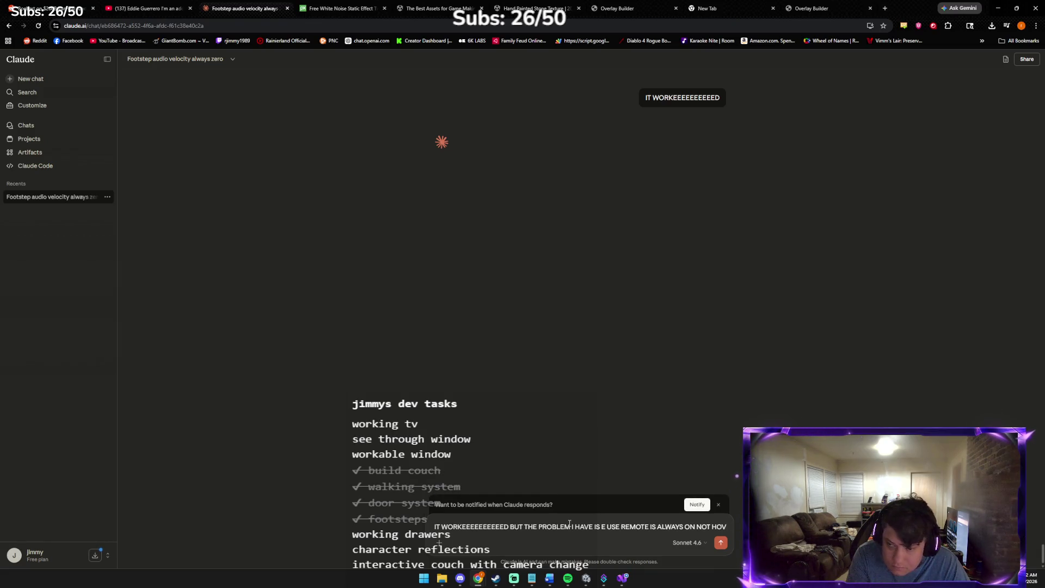
pyautogui.write('ERING OVER R')
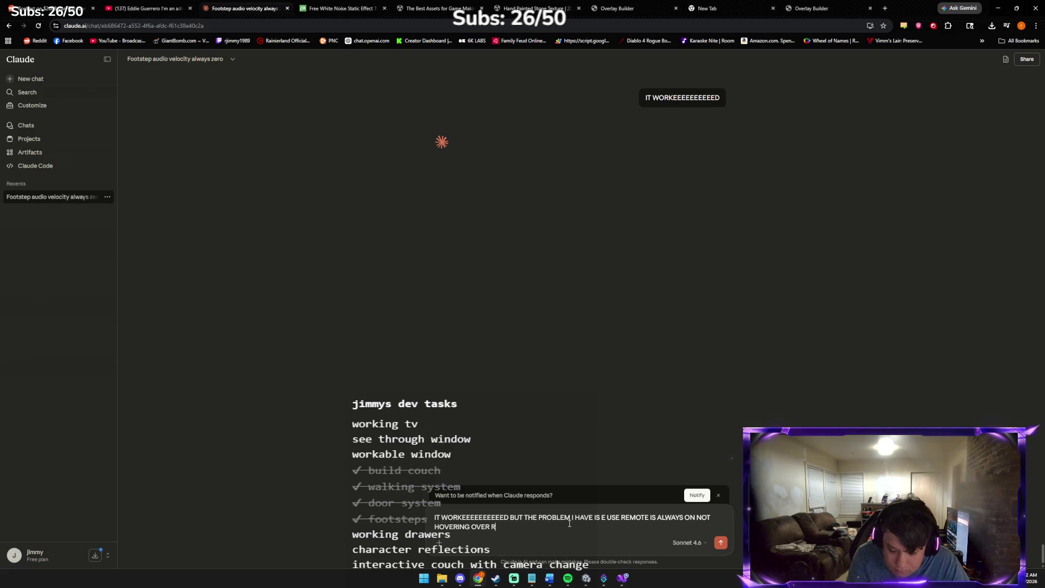
pyautogui.press('BackSpace')
pyautogui.write('OTE')
pyautogui.press('Return')
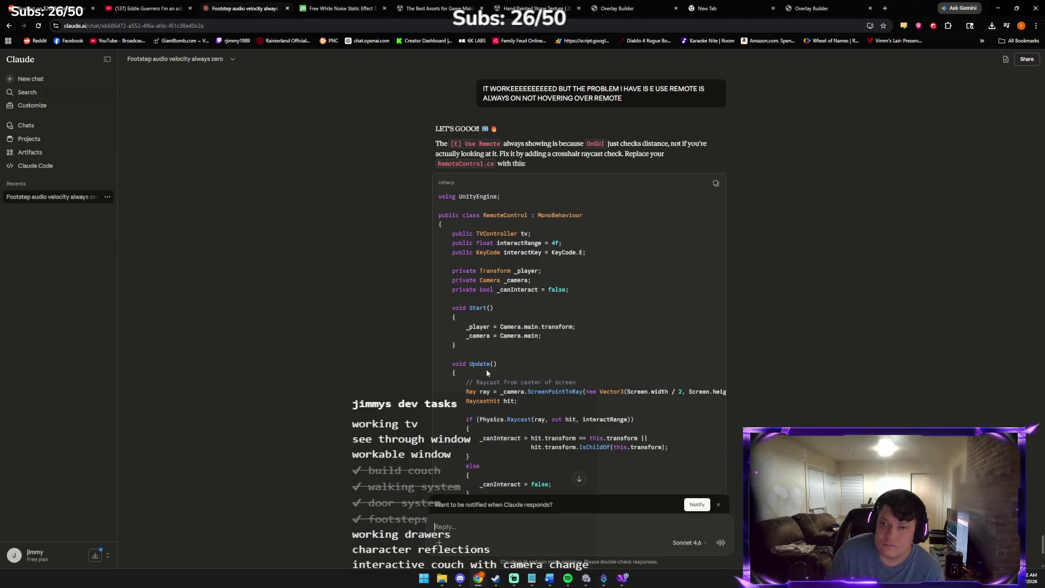
# - Copy Claude's raycast RemoteControl code and save the open RemoteControl.cs in Visual Studio
pyautogui.scroll(-5, 486, 370)
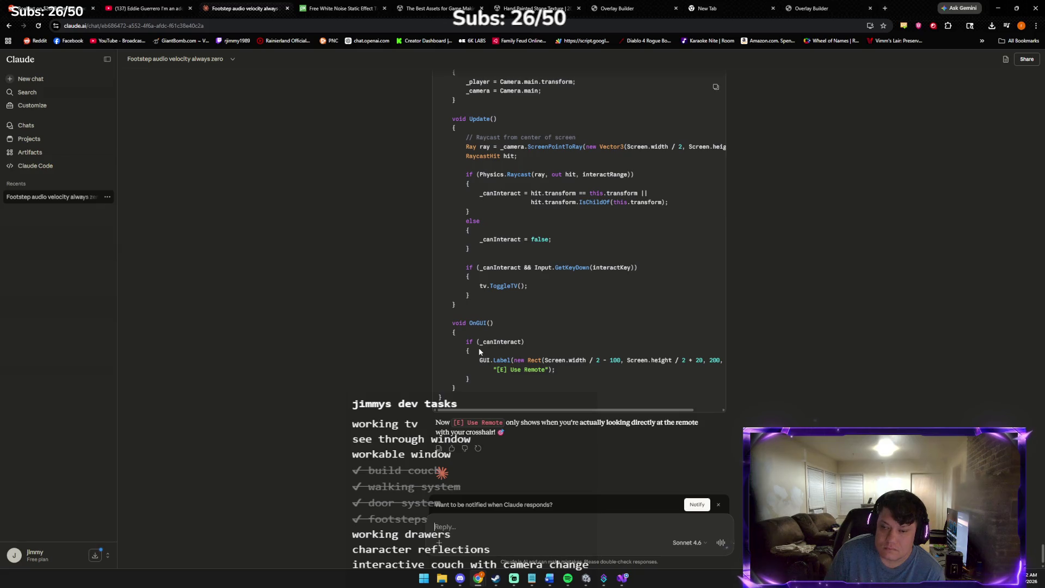
pyautogui.scroll(2, 479, 348)
pyautogui.scroll(-2, 478, 348)
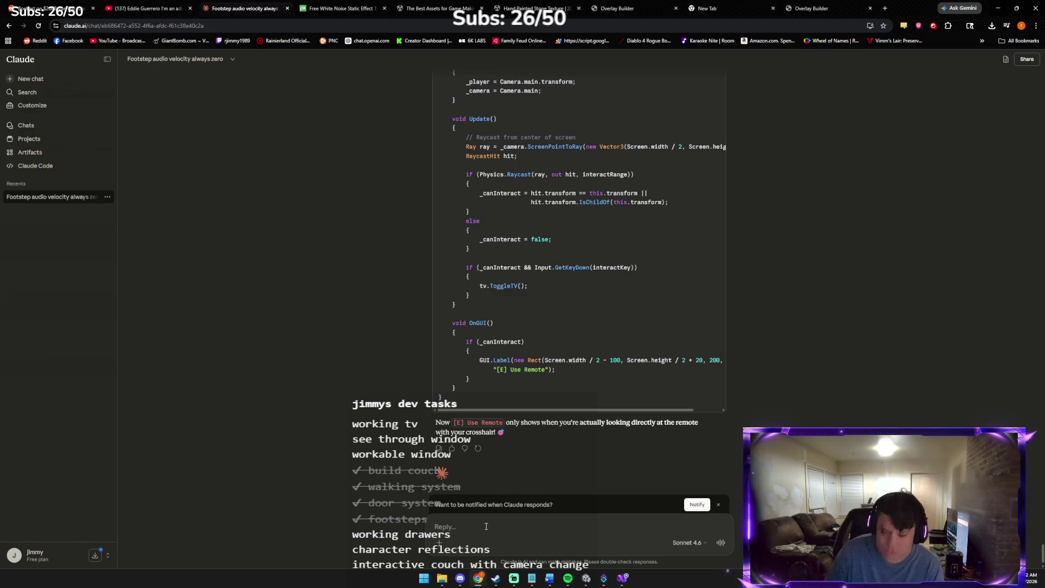
pyautogui.scroll(5, 504, 440)
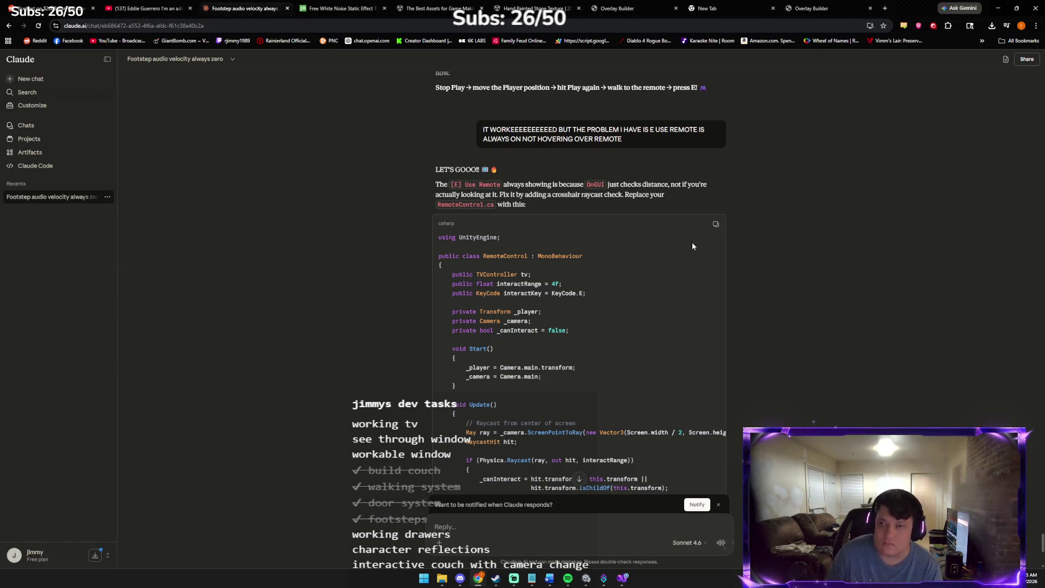
pyautogui.click(716, 224)
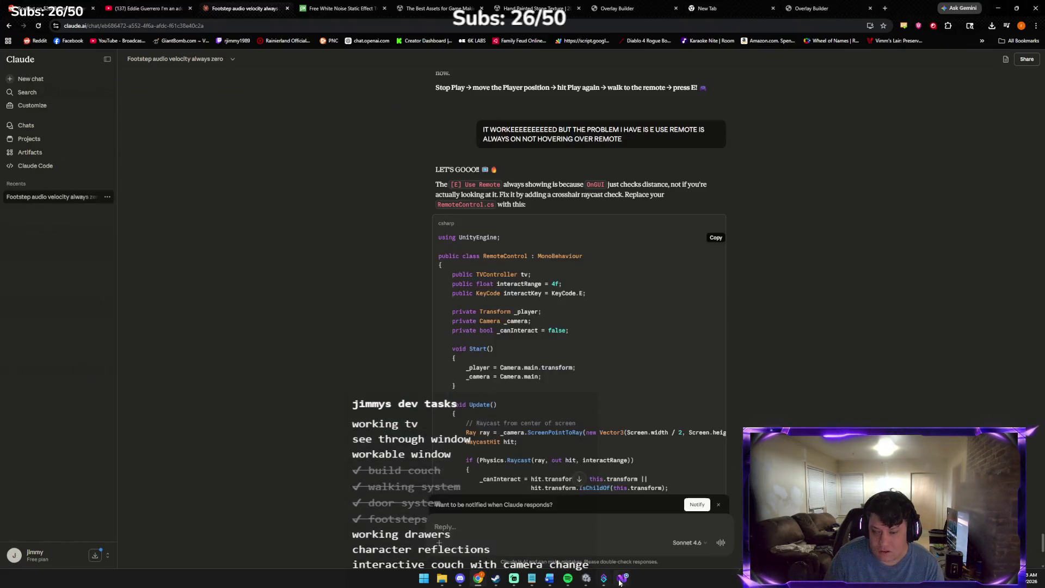
pyautogui.click(624, 578)
pyautogui.hotkey('ctrl', 's')
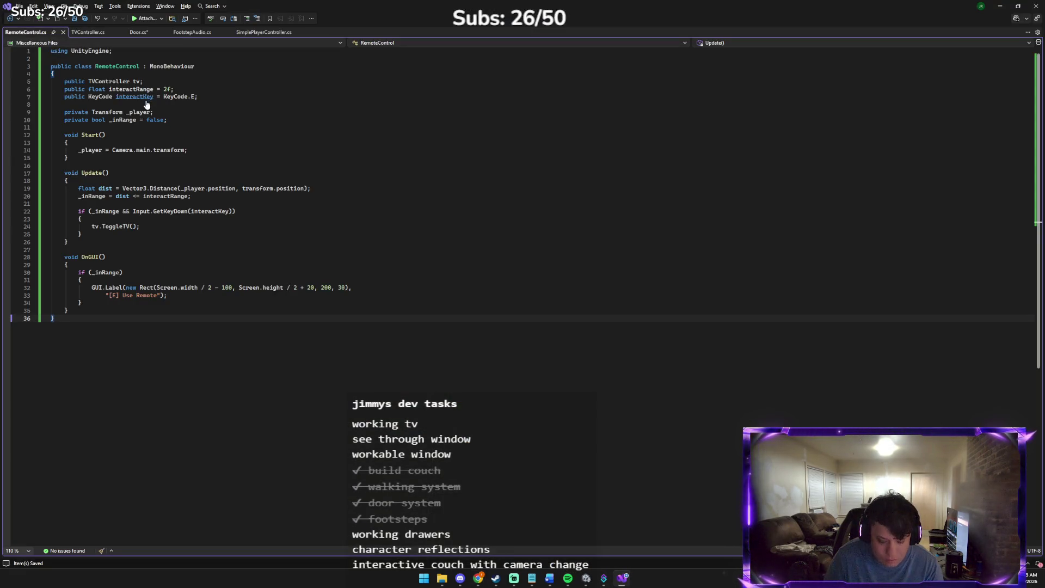
# - Replace all of RemoteControl.cs with the pasted raycast code, then return to the Unity editor
pyautogui.hotkey('ctrl', 'a')
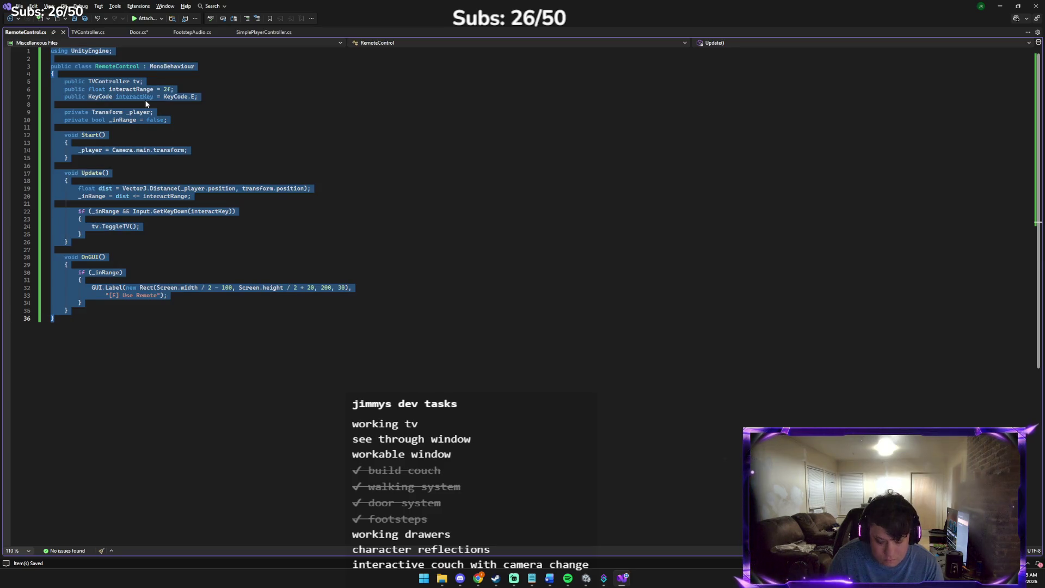
pyautogui.hotkey('ctrl', 'v')
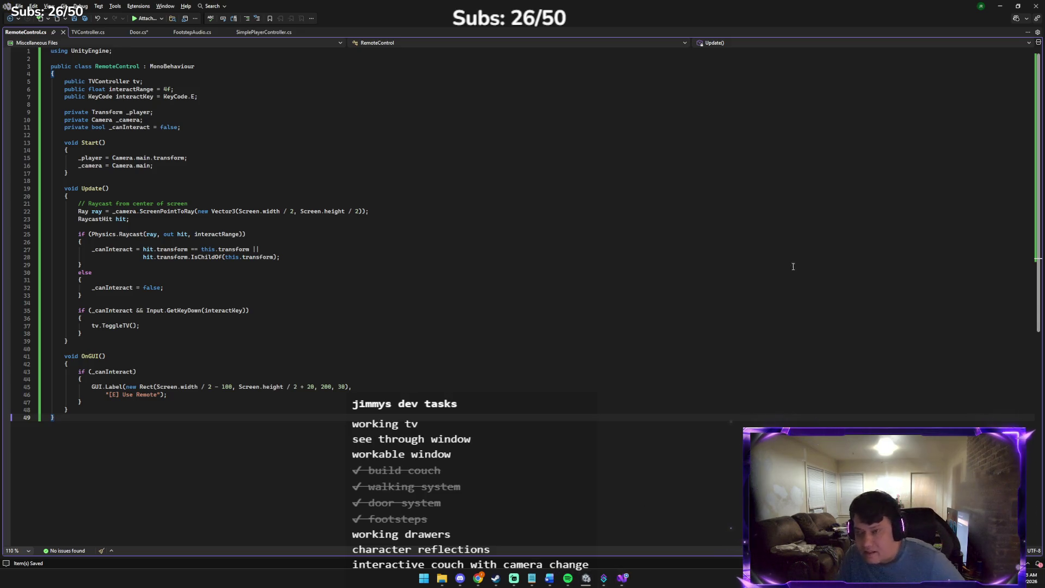
pyautogui.click(622, 578)
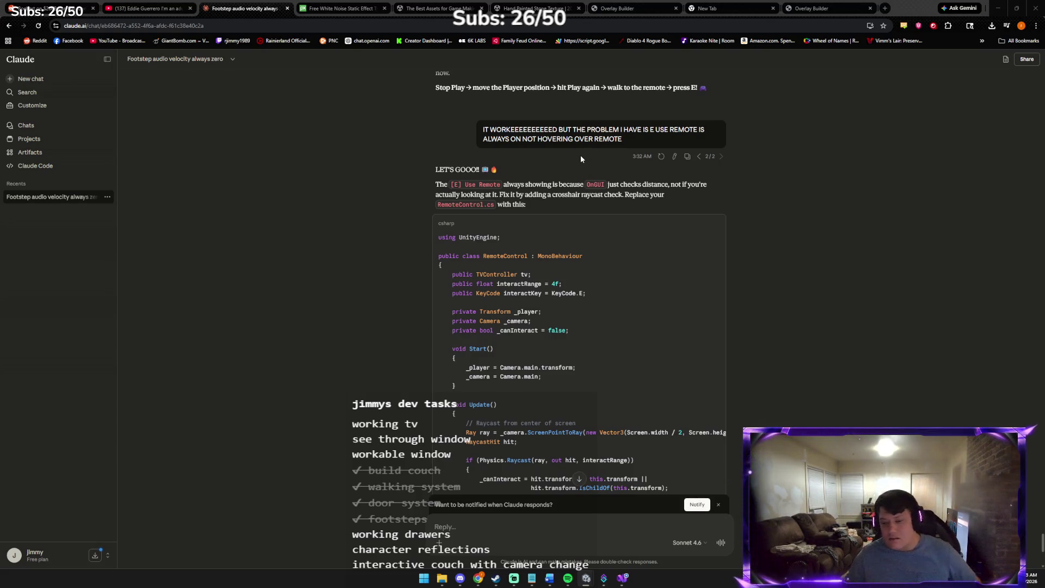
pyautogui.hotkey('alt', 'Tab')
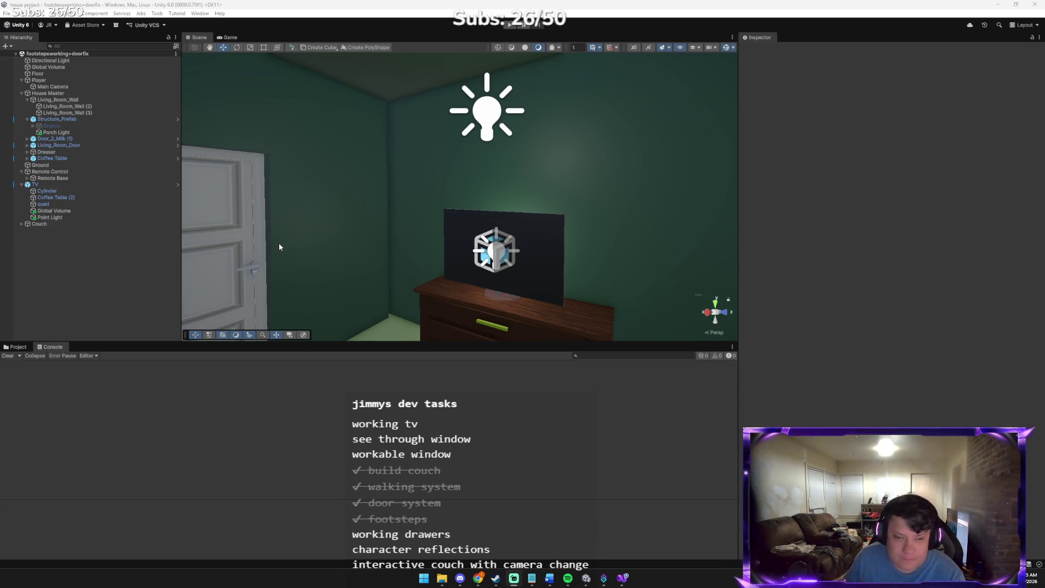
# - Briefly run and stop the game, then drag RemoteControl from the Scripts folder onto Remote Control
pyautogui.hotkey('ctrl', 'p')
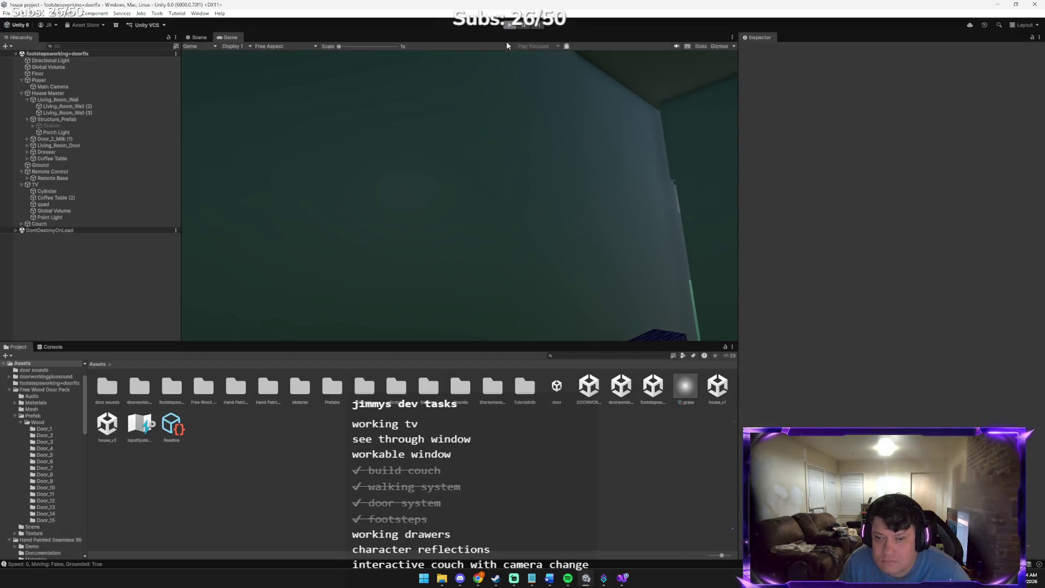
pyautogui.click(510, 25)
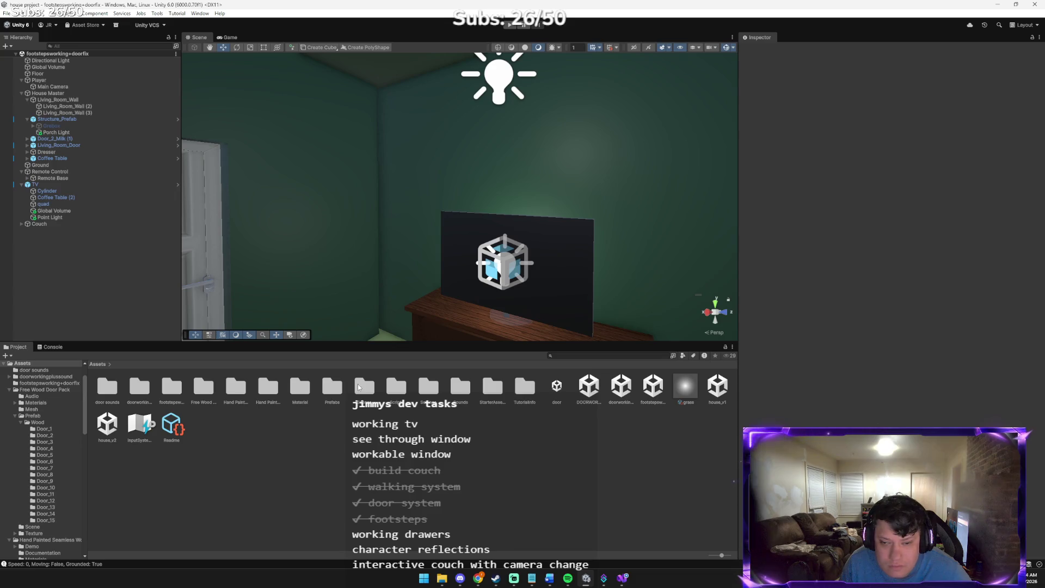
pyautogui.doubleClick(394, 384)
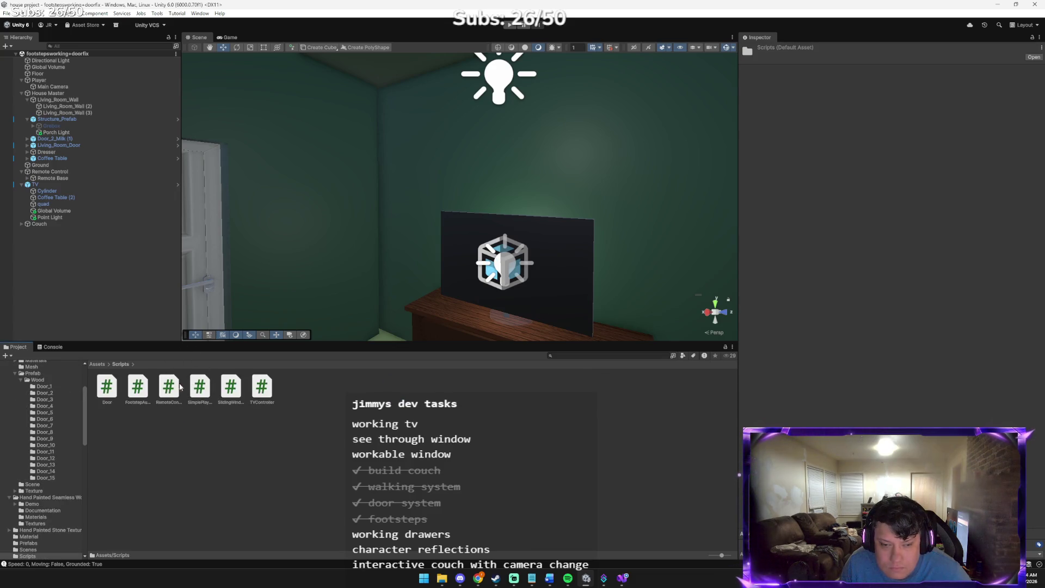
pyautogui.moveTo(166, 387)
pyautogui.mouseDown()
pyautogui.moveTo(49, 195)
pyautogui.moveTo(49, 172)
pyautogui.mouseUp()
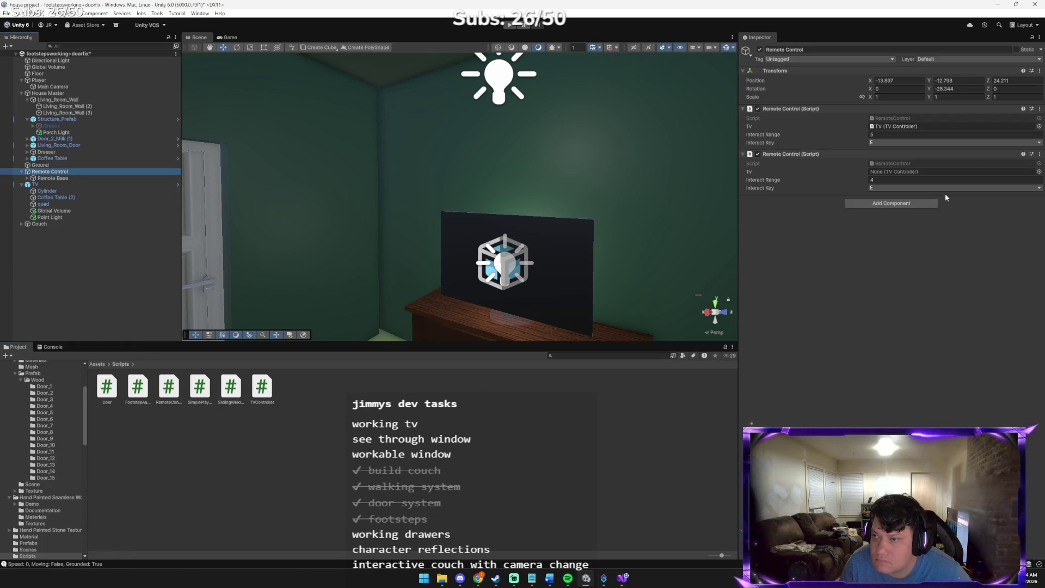
# - Remove the old range-5 remote script, assign the TV controller, set Interact Range 2, and start Play
pyautogui.click(1040, 109)
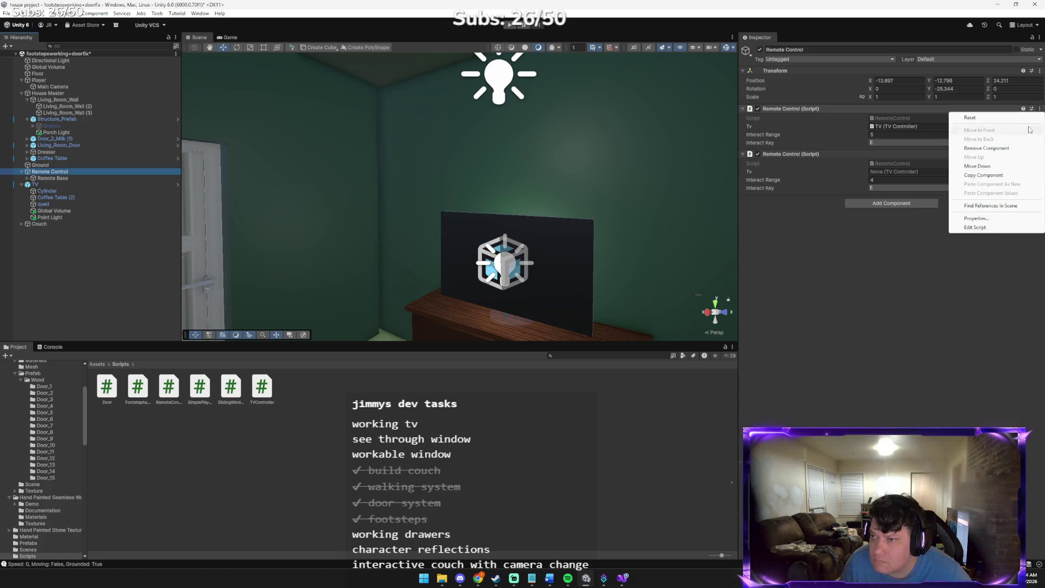
pyautogui.click(987, 148)
pyautogui.click(1039, 127)
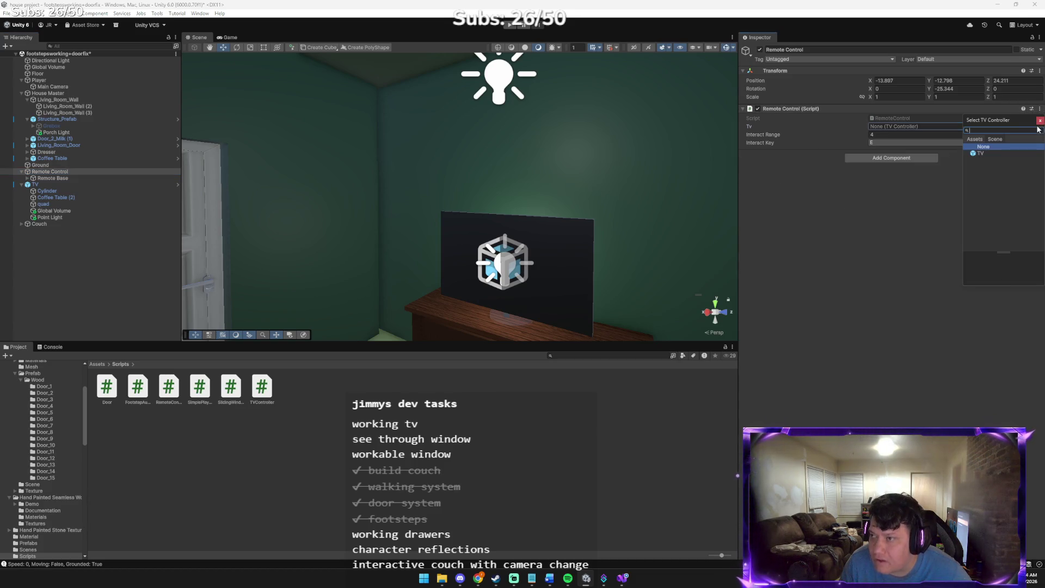
pyautogui.doubleClick(1005, 153)
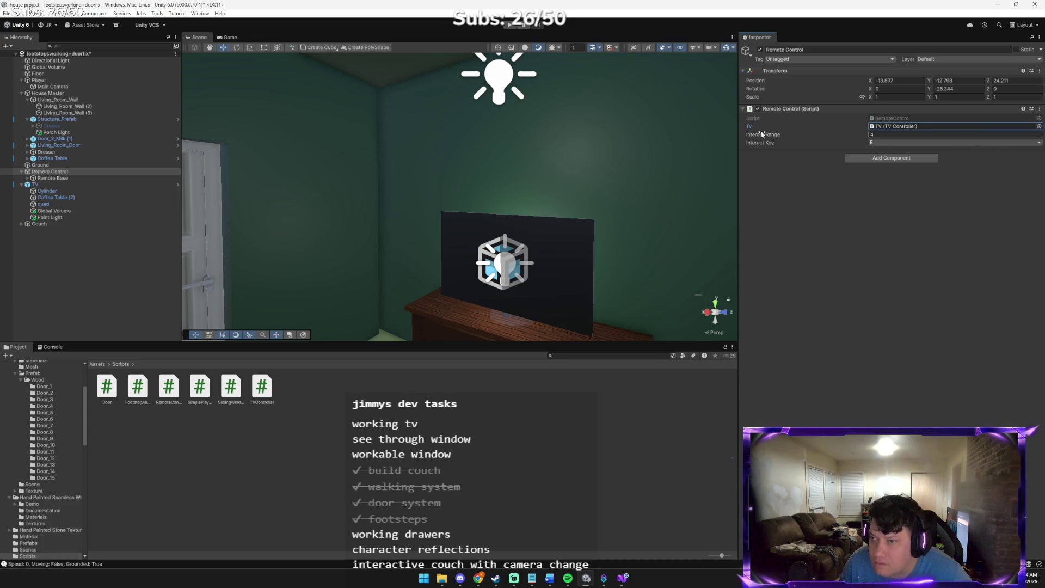
pyautogui.press('Tab')
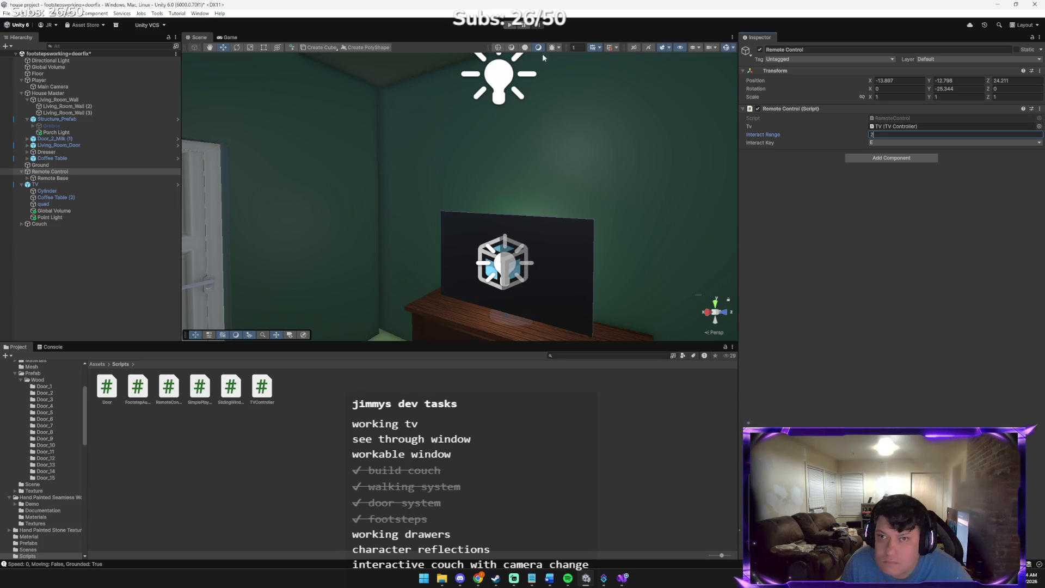
pyautogui.click(509, 25)
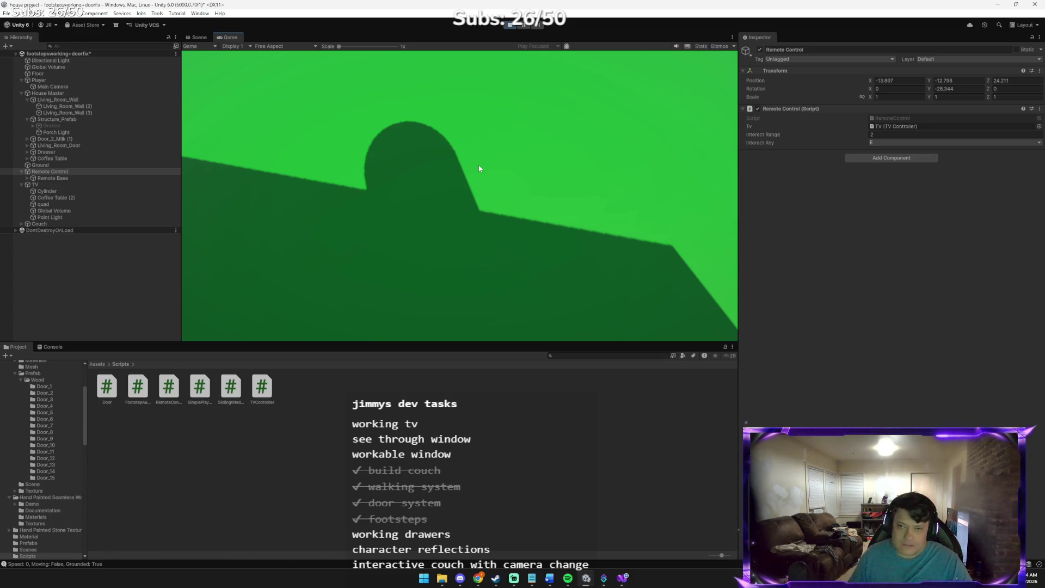
# - Walk the player to the door, open it, and continue into the living room toward the couch
pyautogui.click(479, 165)
pyautogui.press('w')
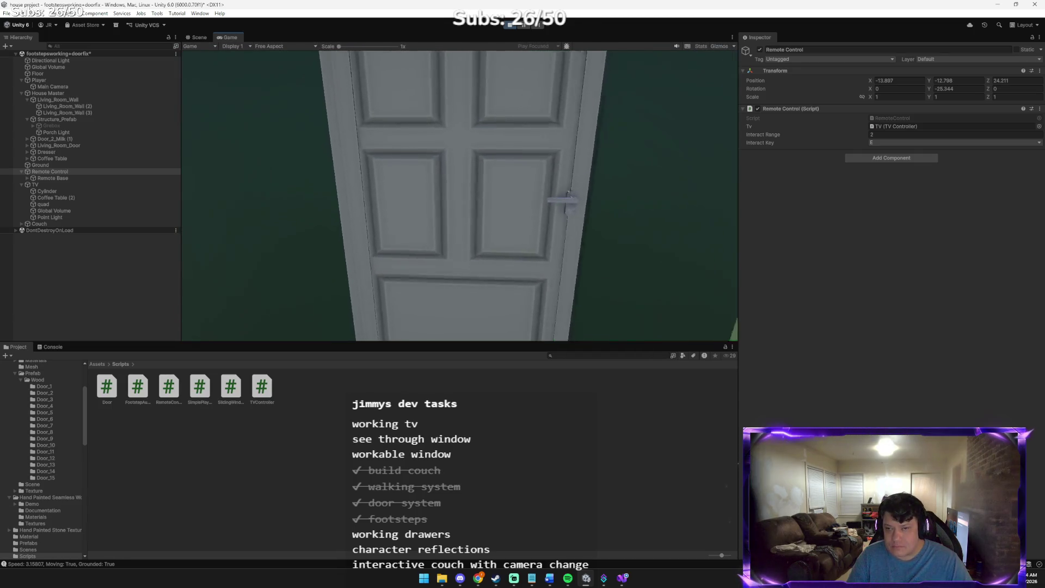
pyautogui.press('e')
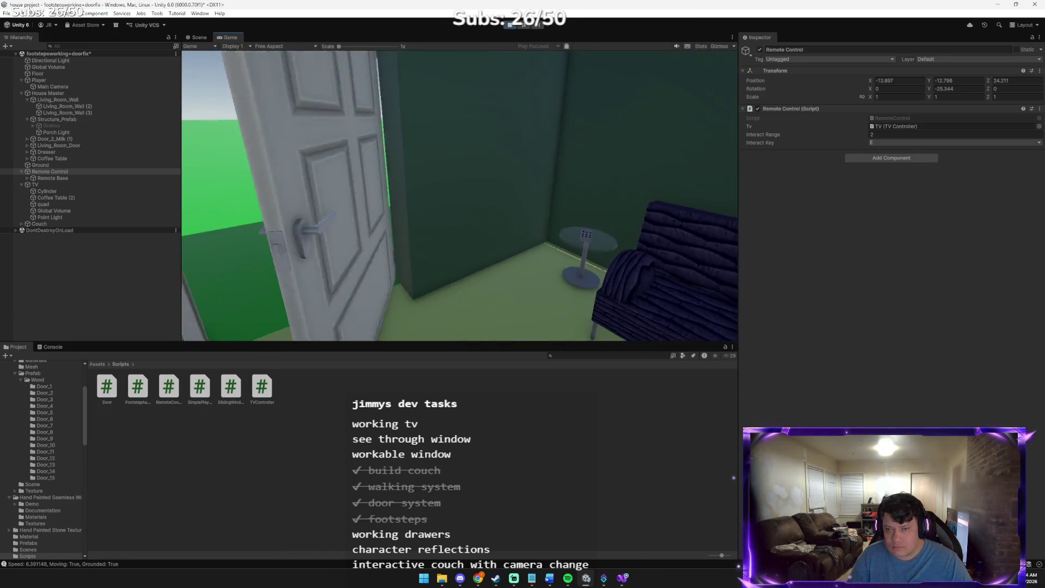
pyautogui.press('w')
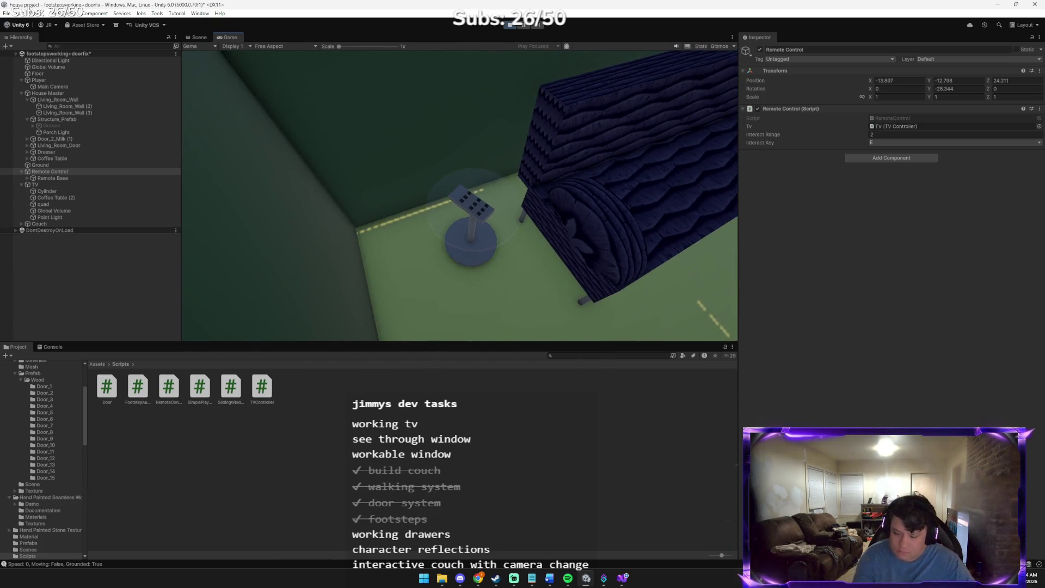
pyautogui.hotkey('alt', 'Tab')
pyautogui.hotkey('alt', 'Tab')
pyautogui.hotkey('alt', 'Tab')
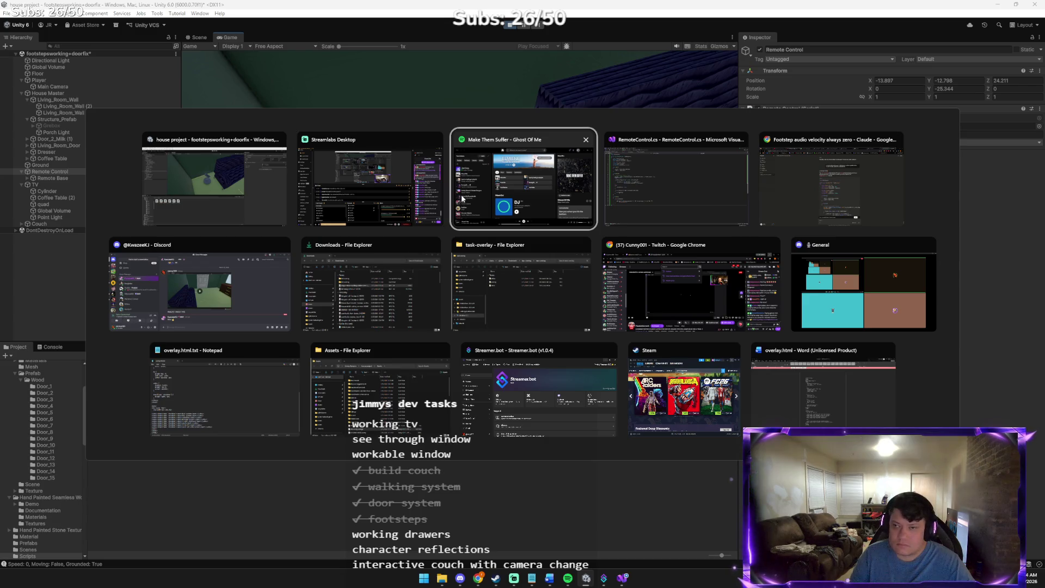
# - Paste the game screenshot into Claude with a note that no prompt or crosshair appears, then return to Unity
pyautogui.hotkey('alt', 'Tab')
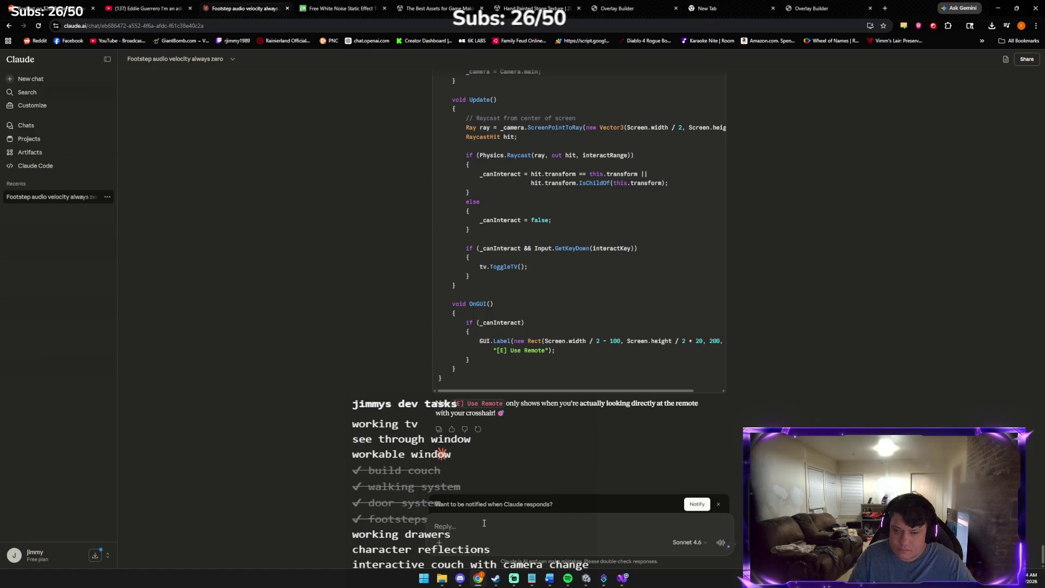
pyautogui.hotkey('ctrl', 'v')
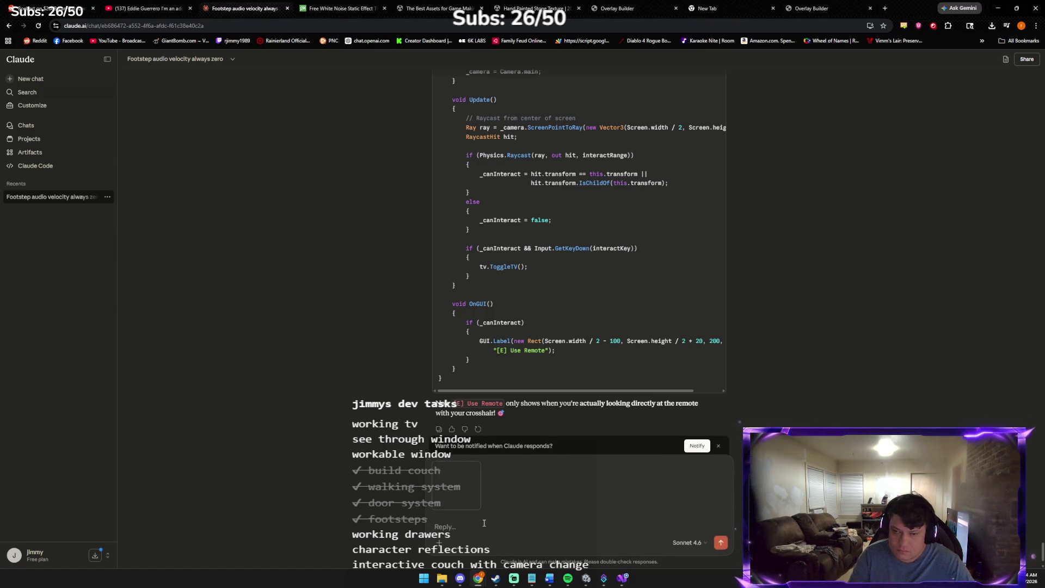
pyautogui.write('s')
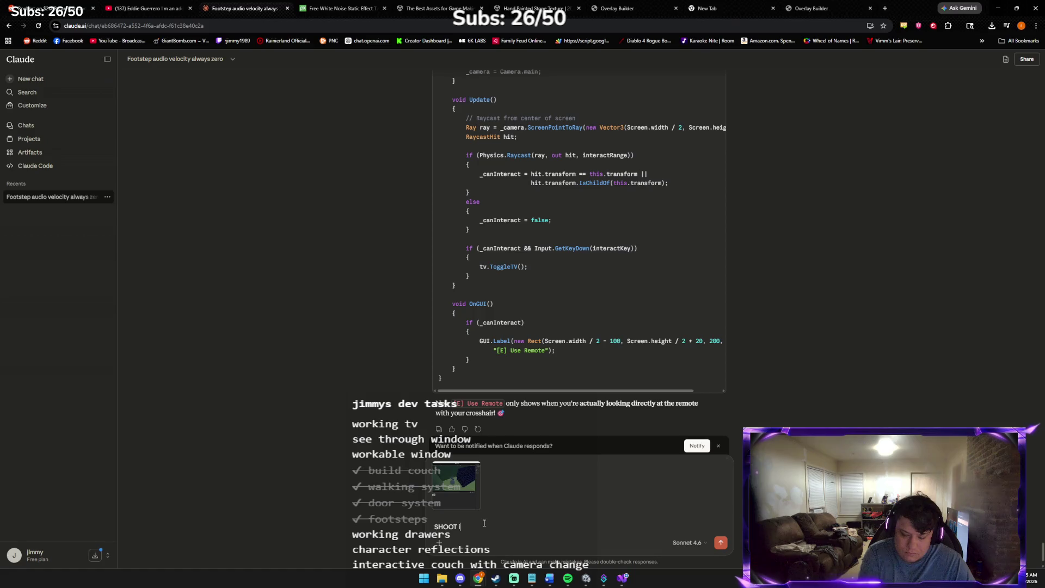
pyautogui.write(' po')
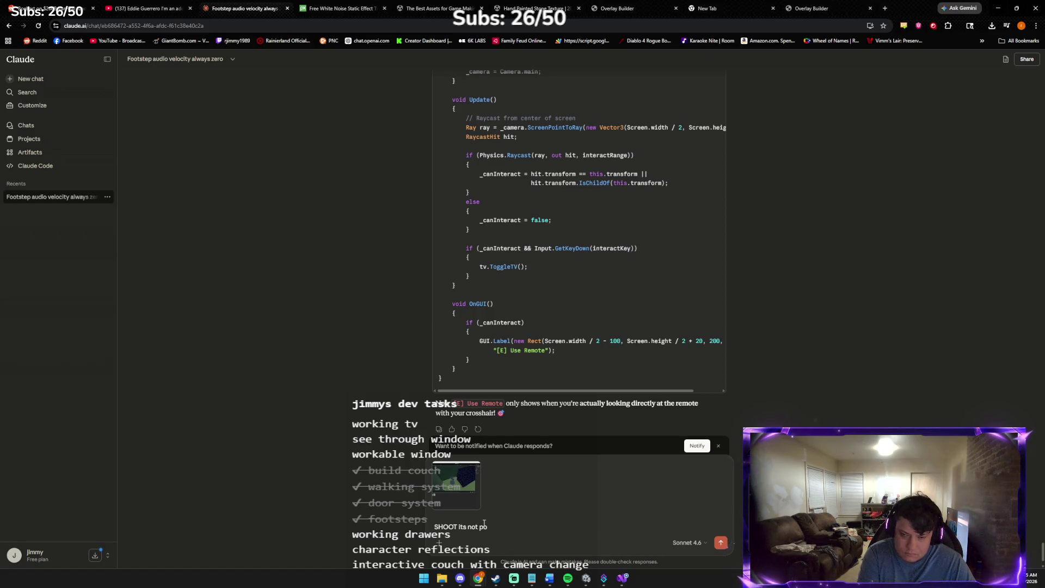
pyautogui.write('pping up or a')
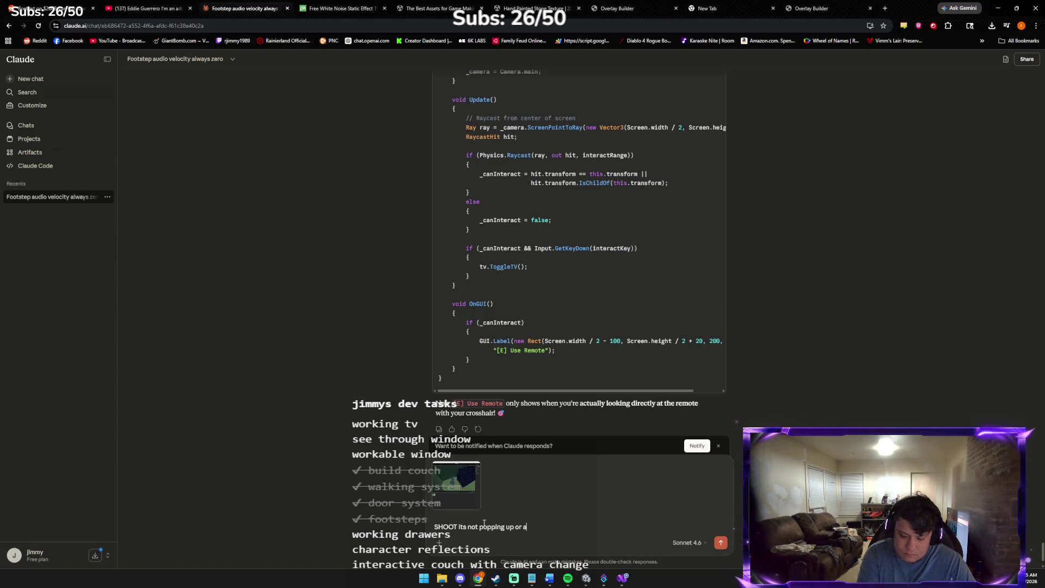
pyautogui.write(' crossh')
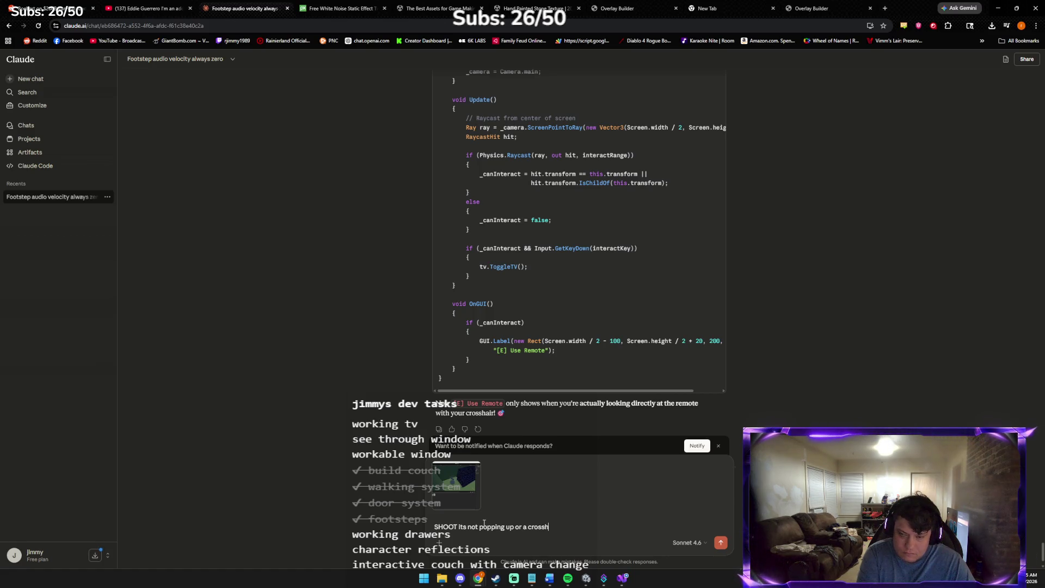
pyautogui.write(' I r')
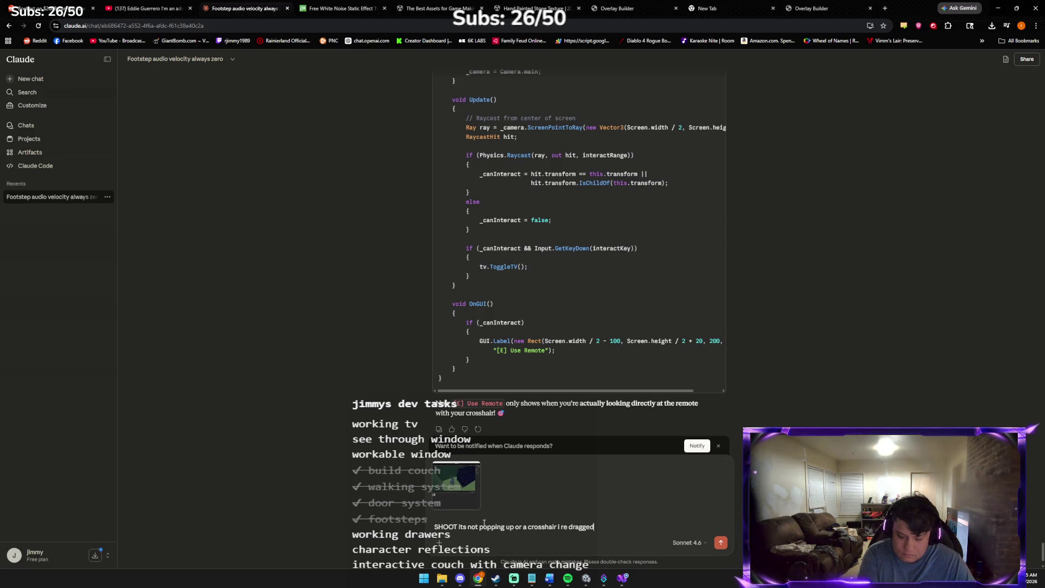
pyautogui.write('stu')
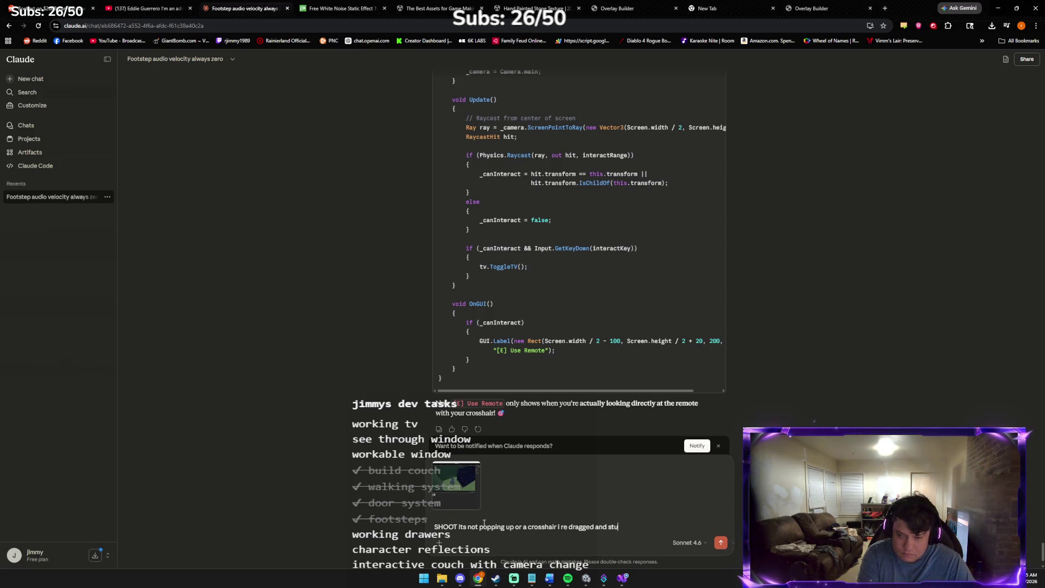
pyautogui.hotkey('alt', 'Tab')
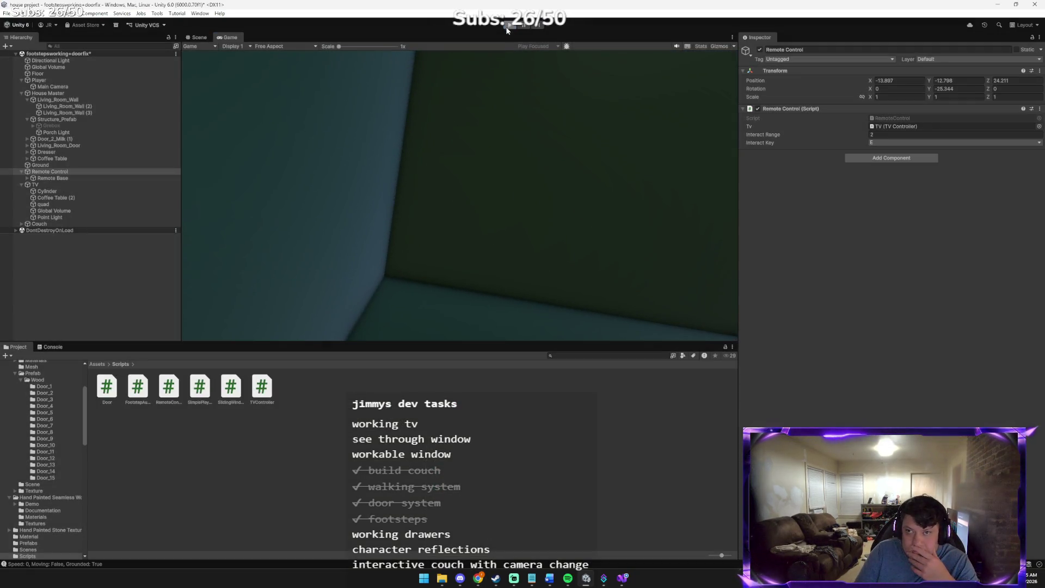
# - Stop the game, confirm Remote Base has a Box Collider, and bring up Claude's reply
pyautogui.hotkey('ctrl', 'p')
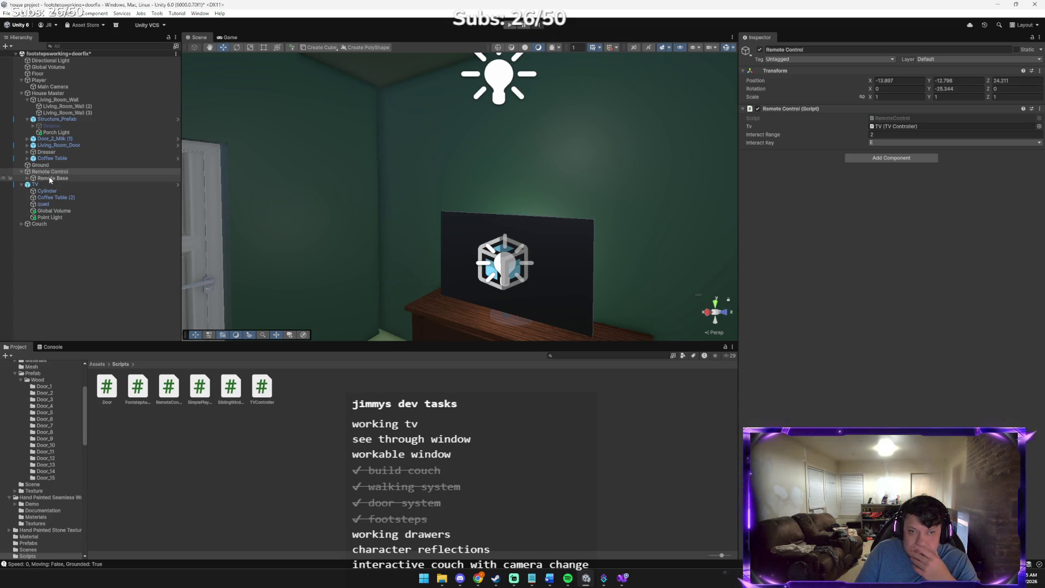
pyautogui.click(50, 178)
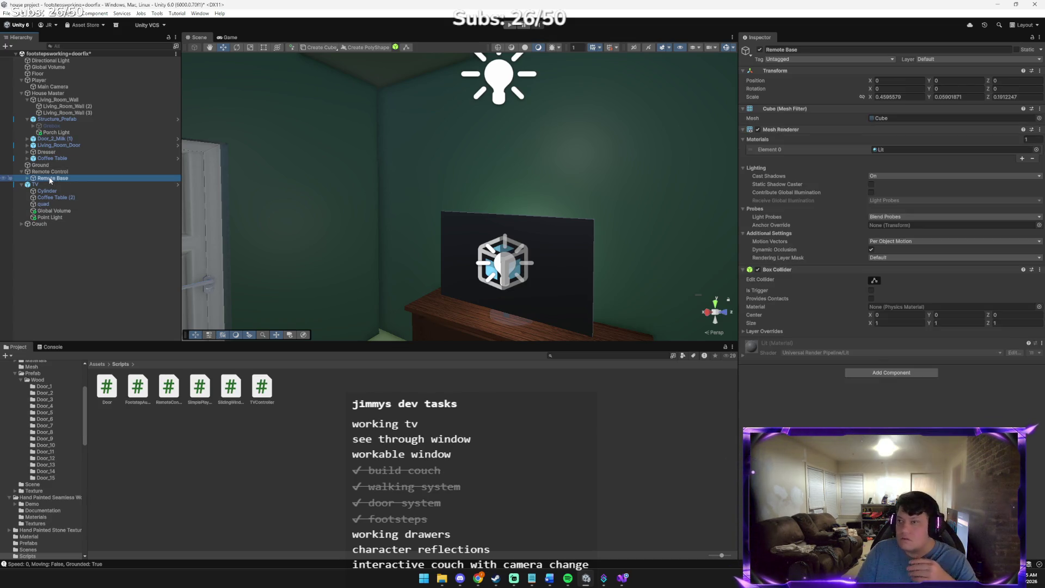
pyautogui.click(47, 172)
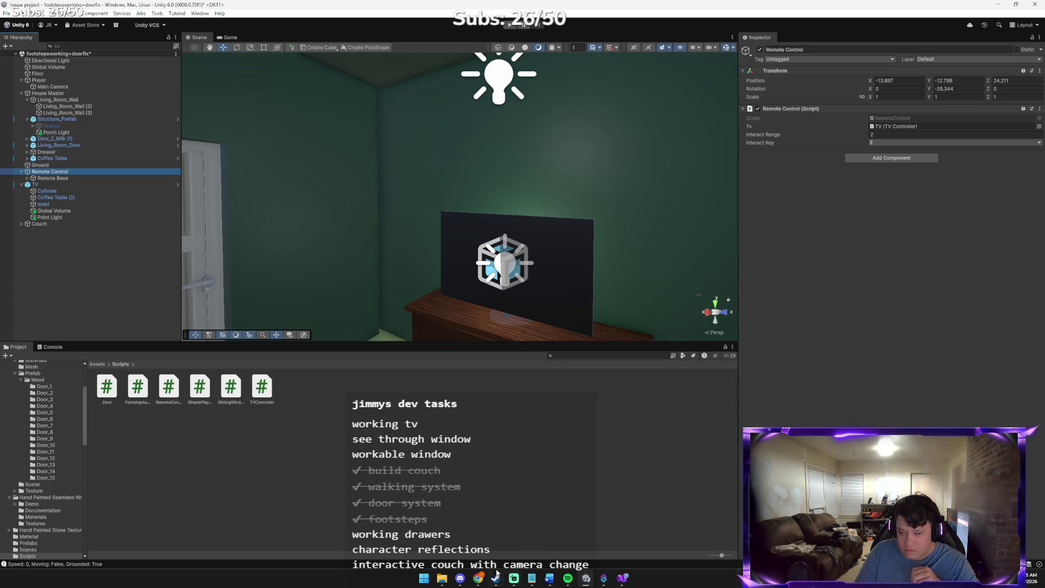
pyautogui.moveTo(483, 576)
pyautogui.click(465, 519)
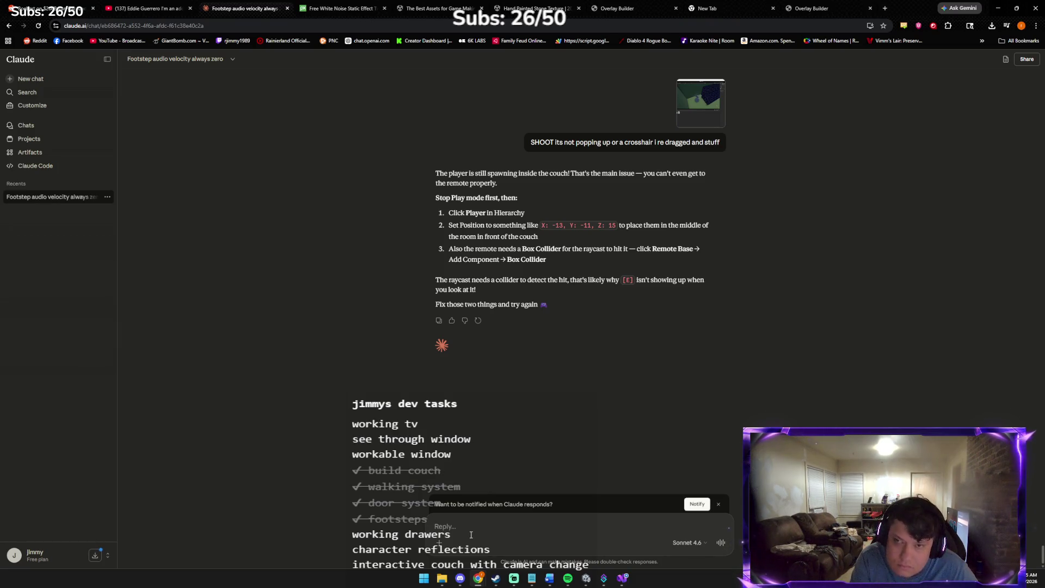
# - Tell Claude the player spawns outside the door and ask how to do the raycast
pyautogui.write('i don')
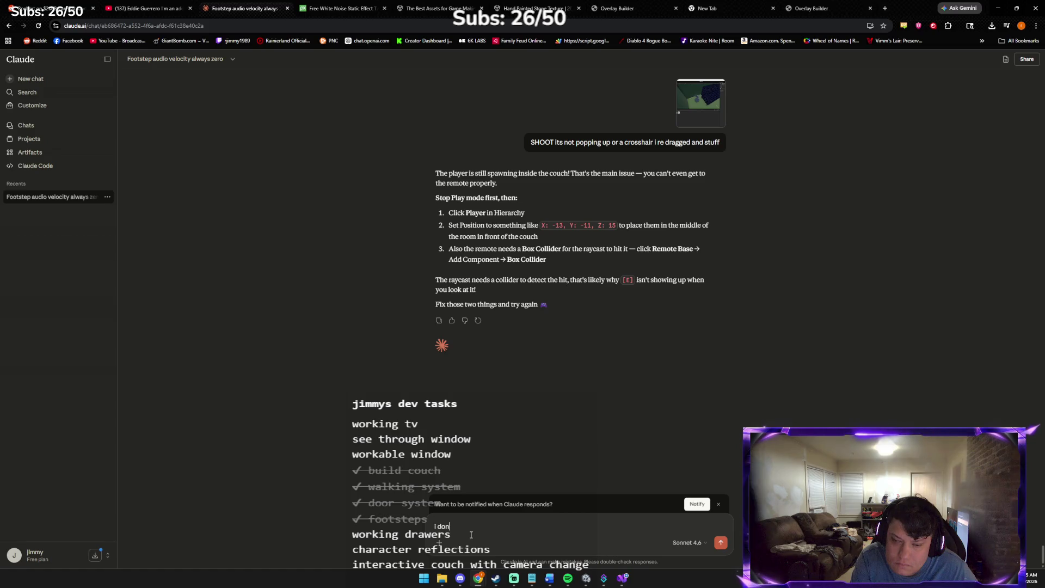
pyautogui.press('BackSpace')
pyautogui.press('BackSpace')
pyautogui.press('BackSpace')
pyautogui.write('the pla')
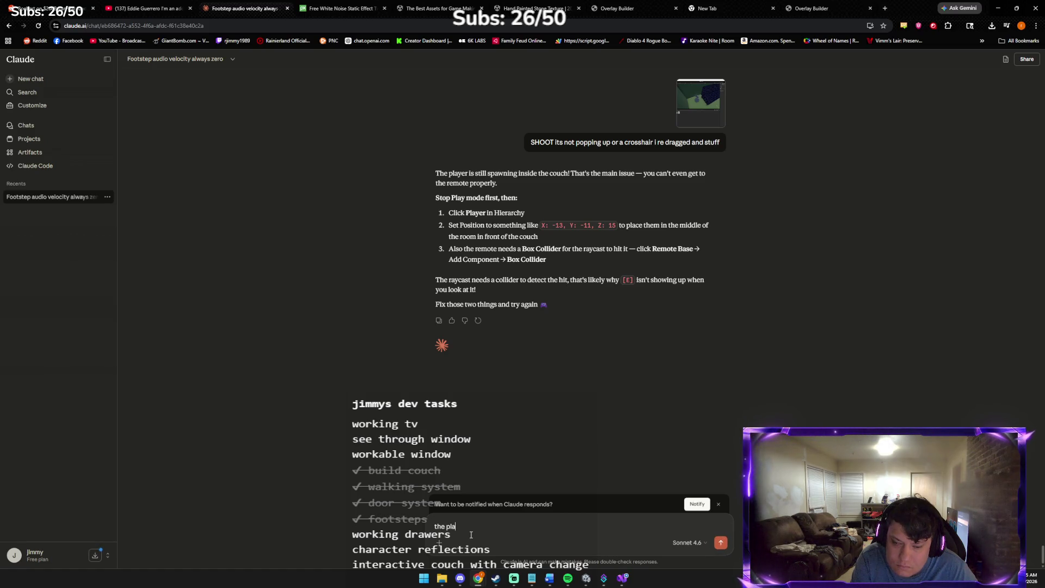
pyautogui.write('yer spawns outside the door')
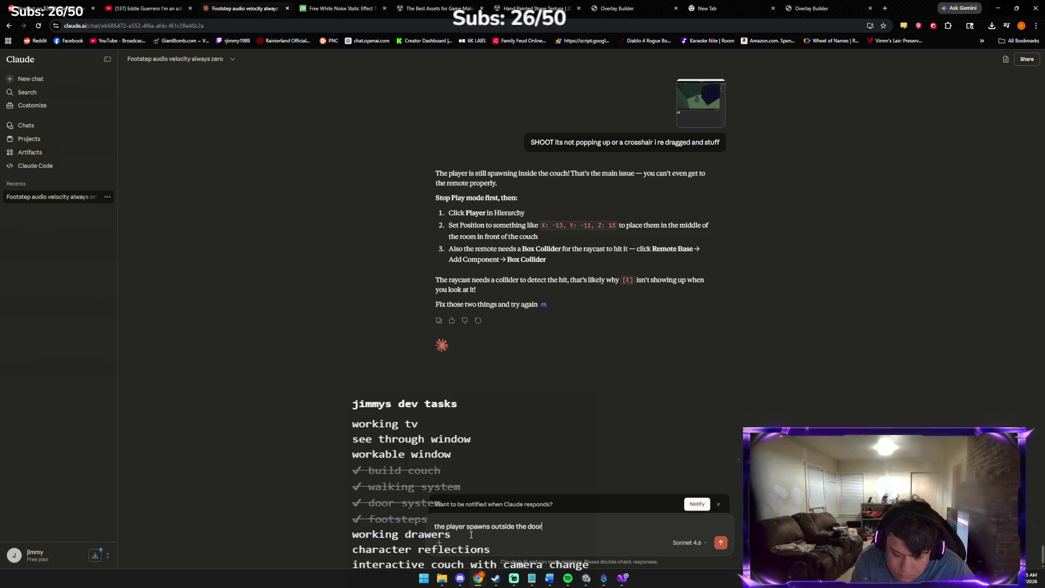
pyautogui.write(' thats just a screenshot of ')
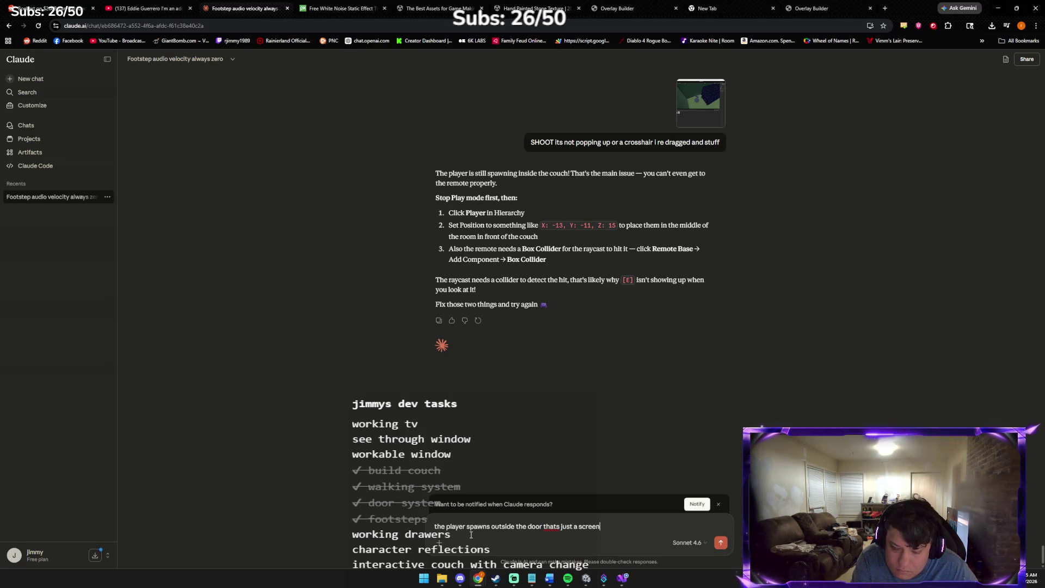
pyautogui.write('where the remote')
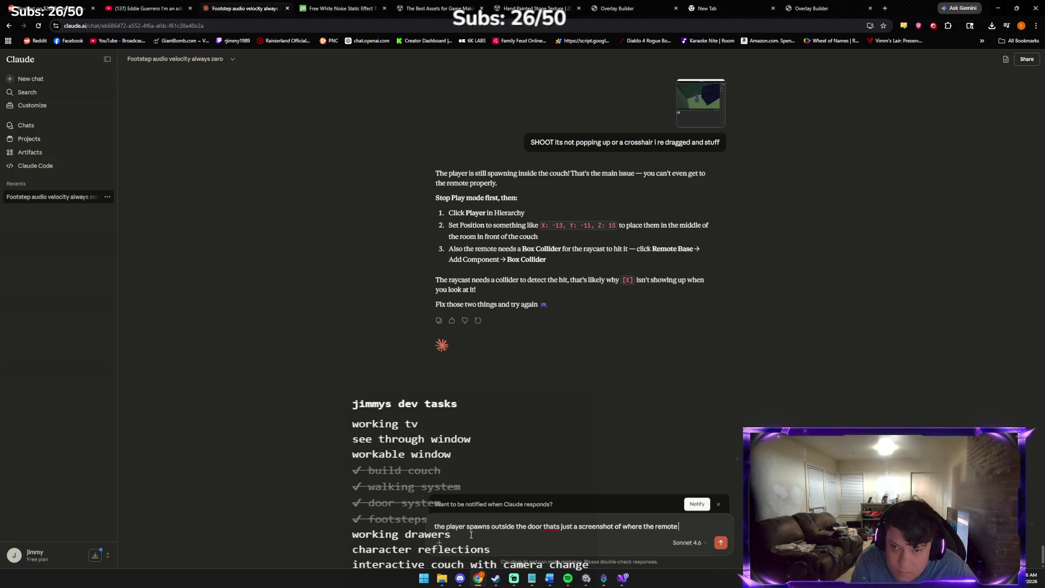
pyautogui.write('how do i do t')
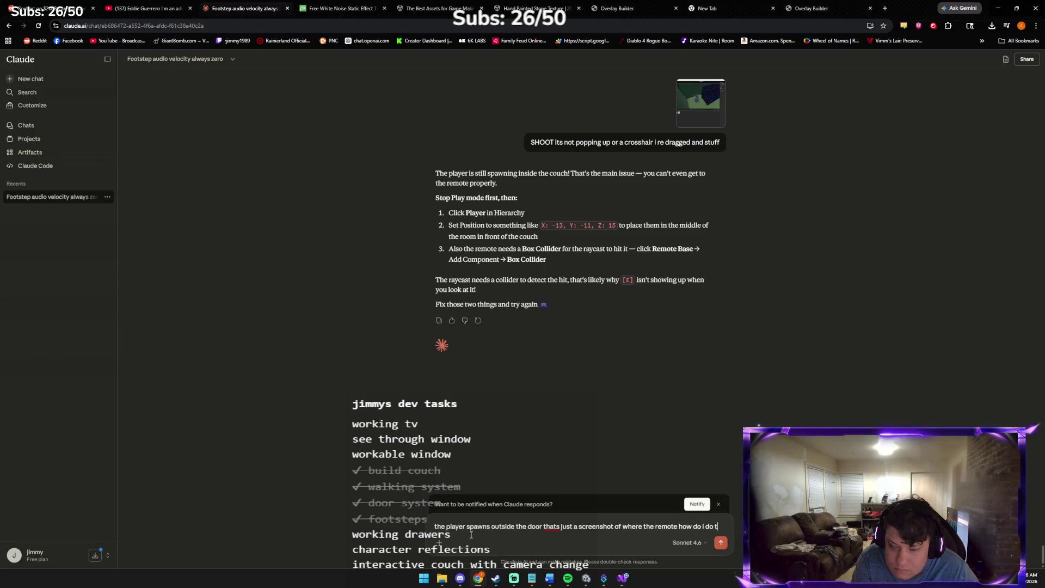
pyautogui.write('he raycast')
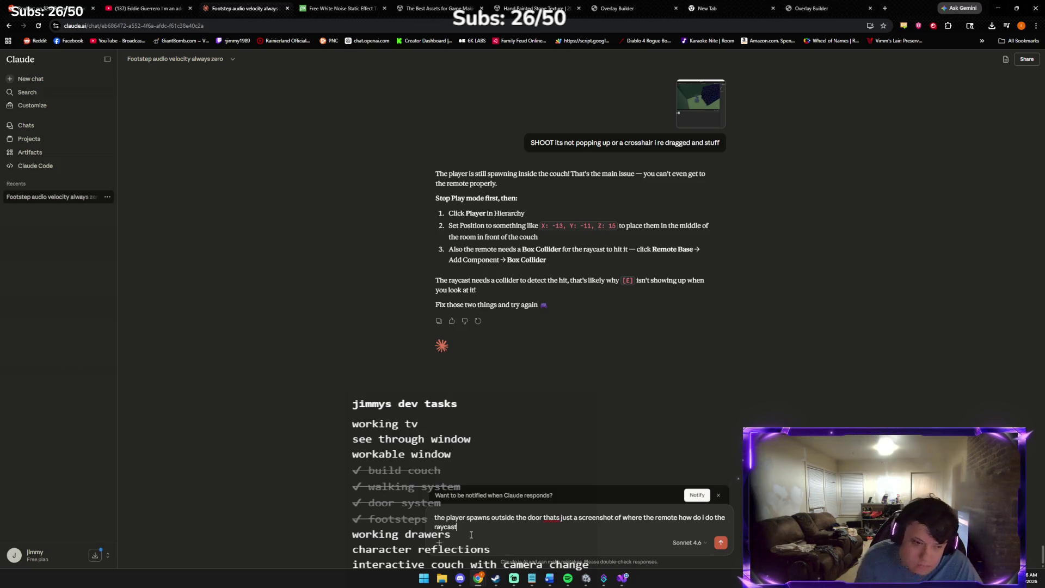
pyautogui.press('Return')
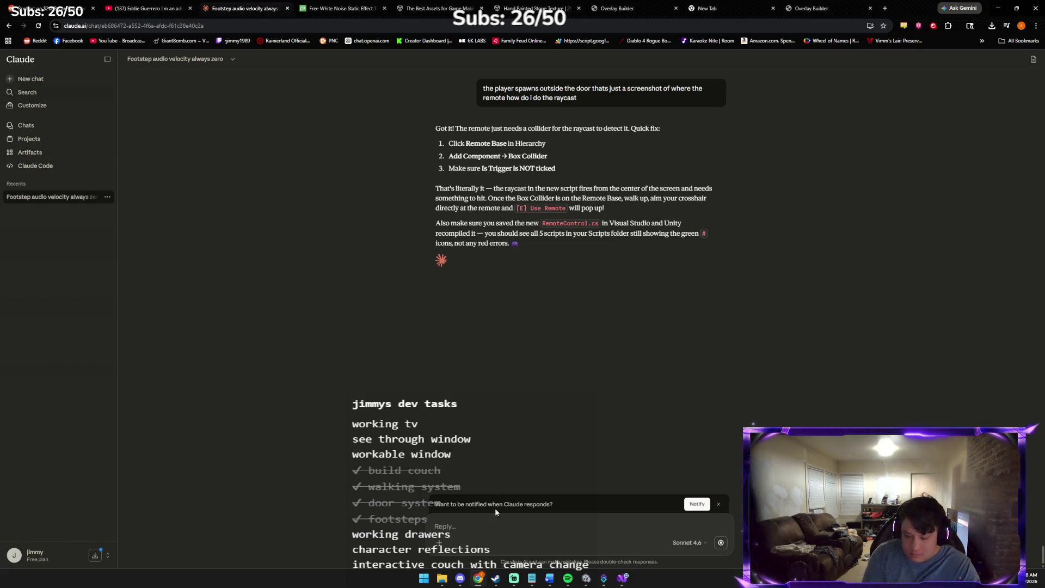
# - Ask Claude whether the script goes on Remote Base or the parent, then return to Unity
pyautogui.write('does the sc')
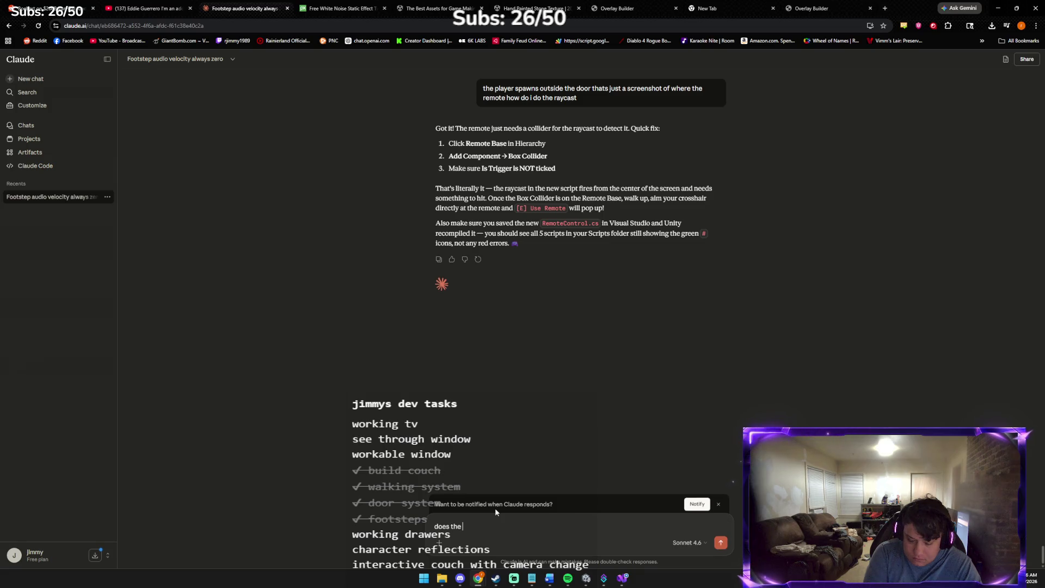
pyautogui.write('ript go in ba')
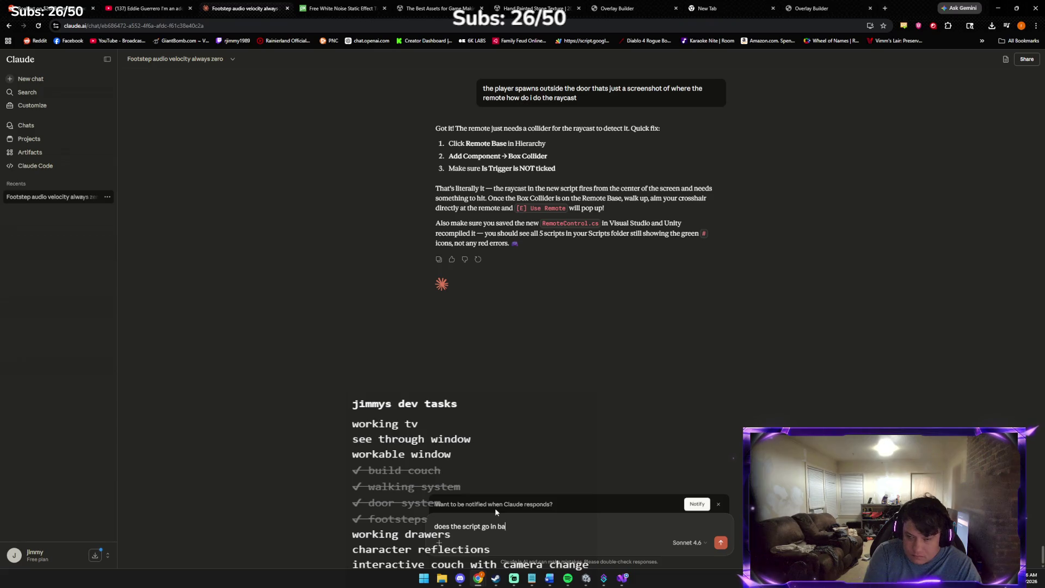
pyautogui.write('se or the parent')
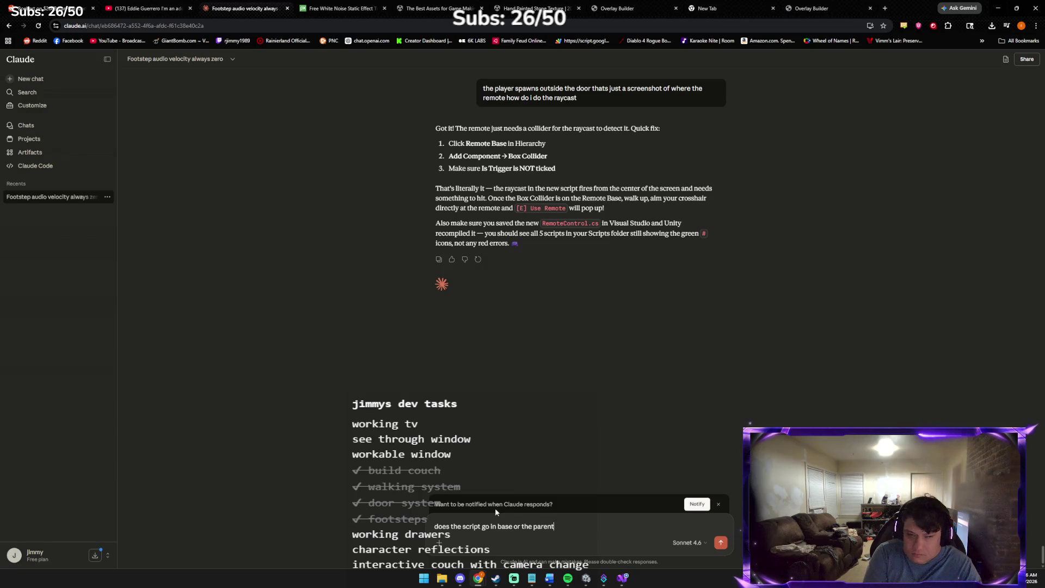
pyautogui.press('Return')
pyautogui.scroll(5, 609, 341)
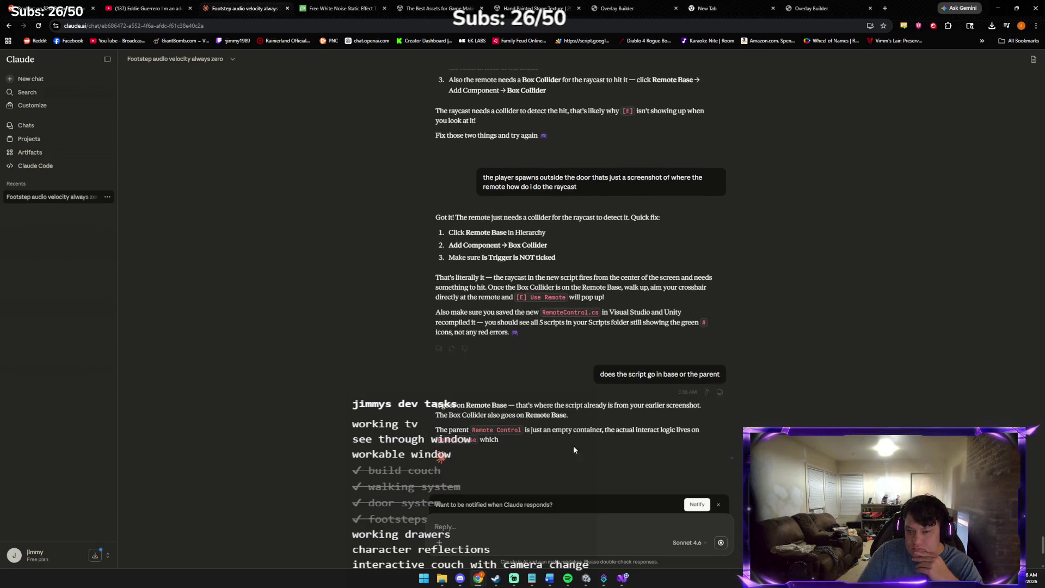
pyautogui.hotkey('alt', 'Tab')
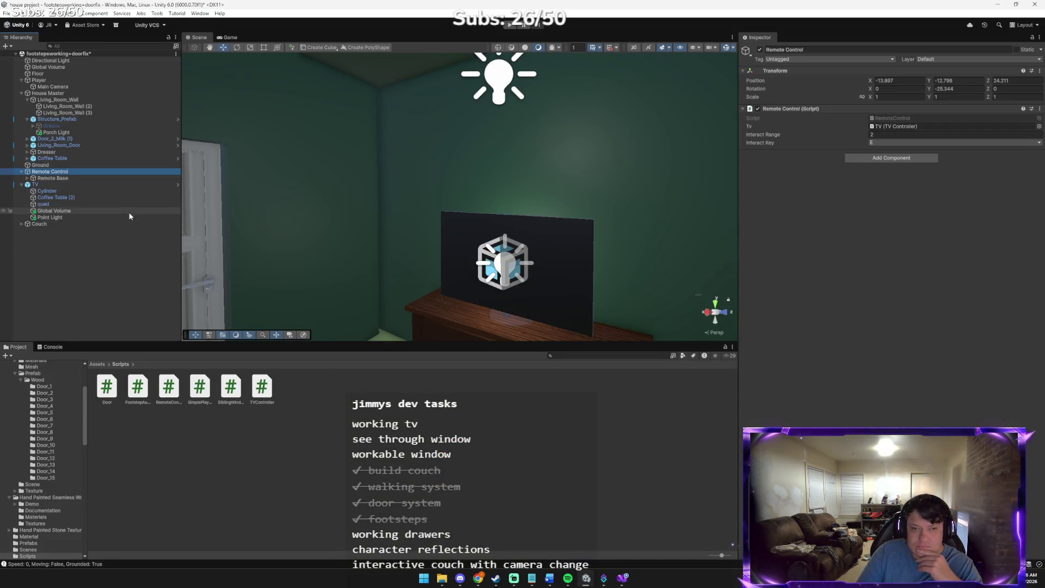
# - Remove the Remote Control script from the Remote Control parent object
pyautogui.click(115, 177)
pyautogui.click(113, 172)
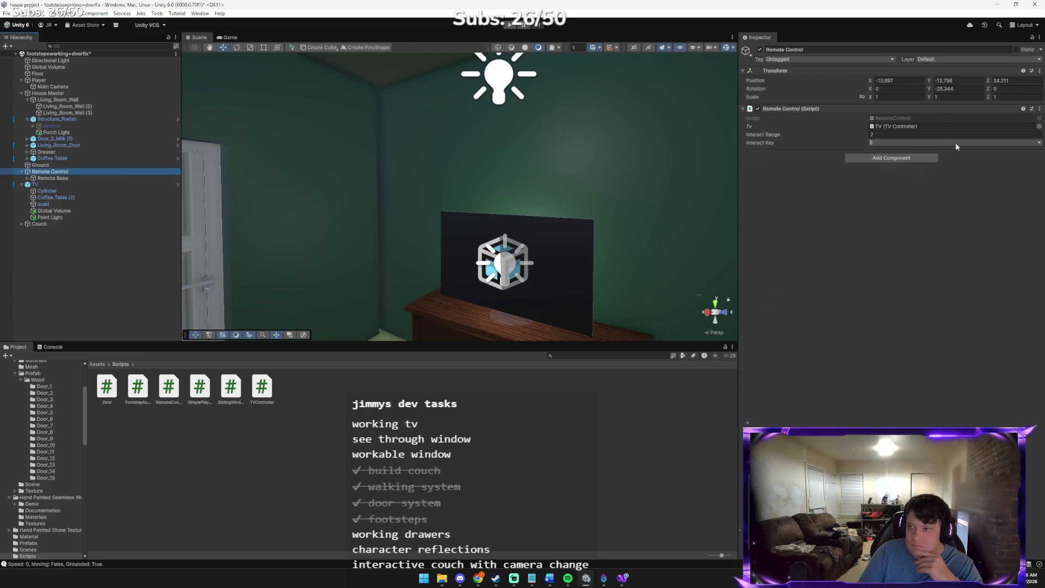
pyautogui.click(1040, 108)
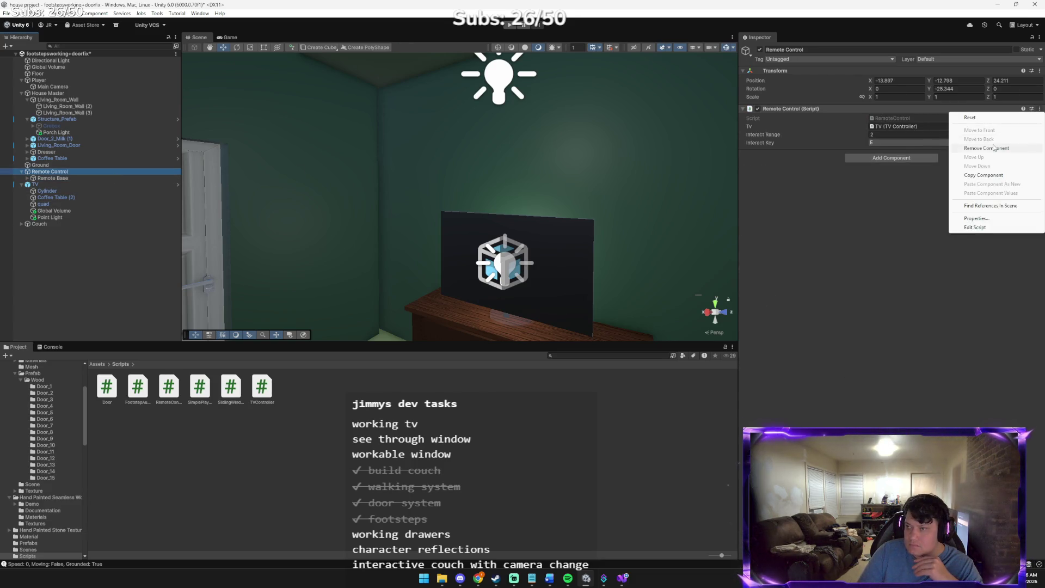
pyautogui.click(994, 147)
pyautogui.click(70, 179)
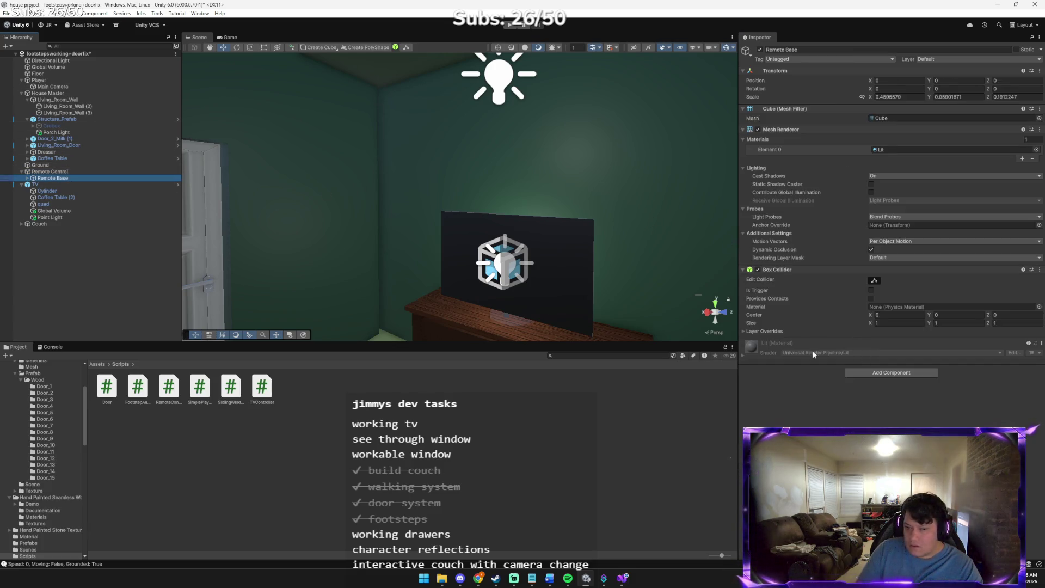
# - Attach RemoteControl.cs to Remote Base, with Tv set to TV and Interact Range 3
pyautogui.moveTo(123, 300); pyautogui.dragTo(70, 178)
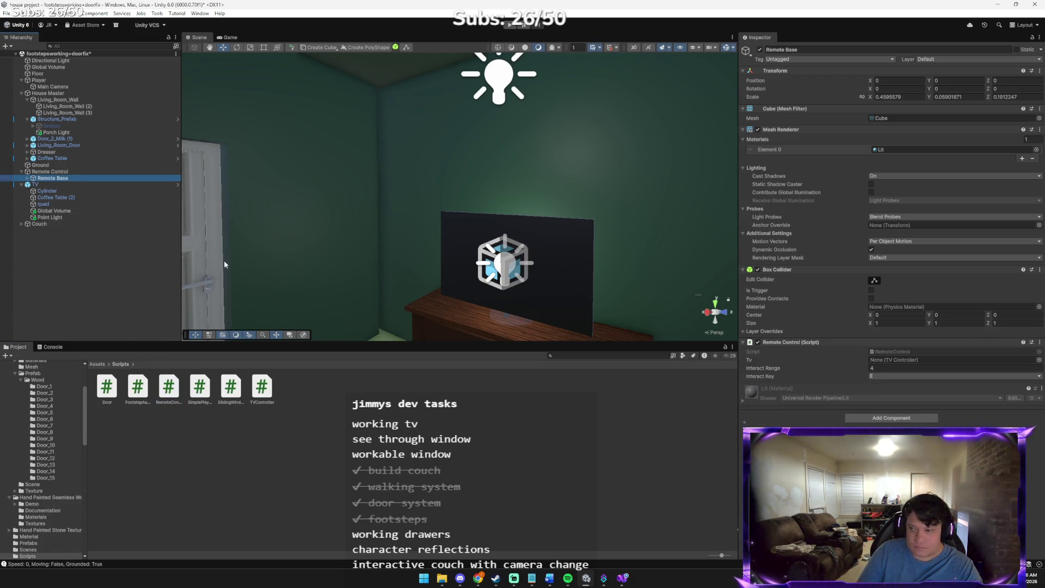
pyautogui.click(1040, 360)
pyautogui.click(1001, 384)
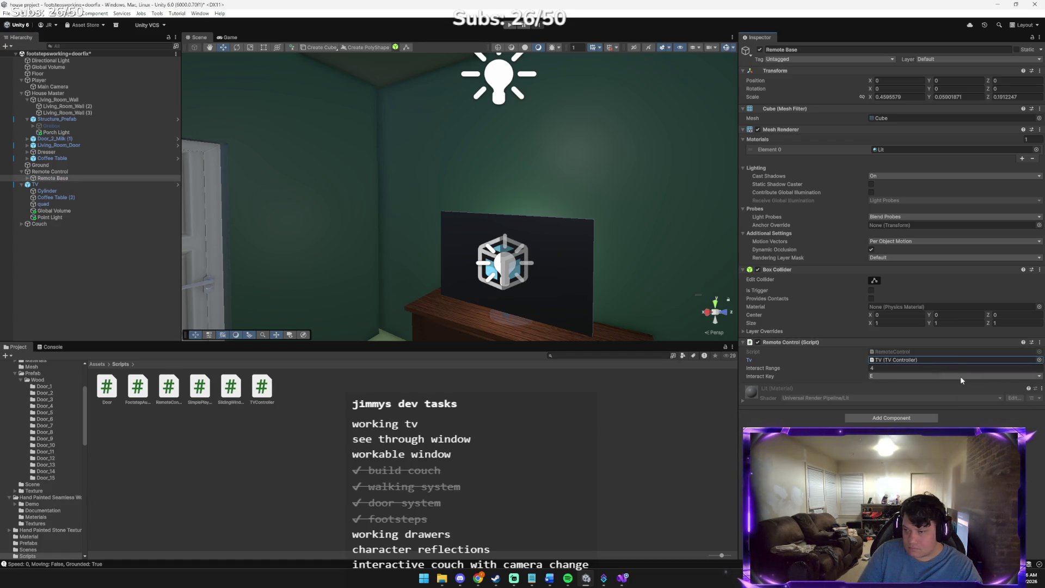
pyautogui.click(875, 368)
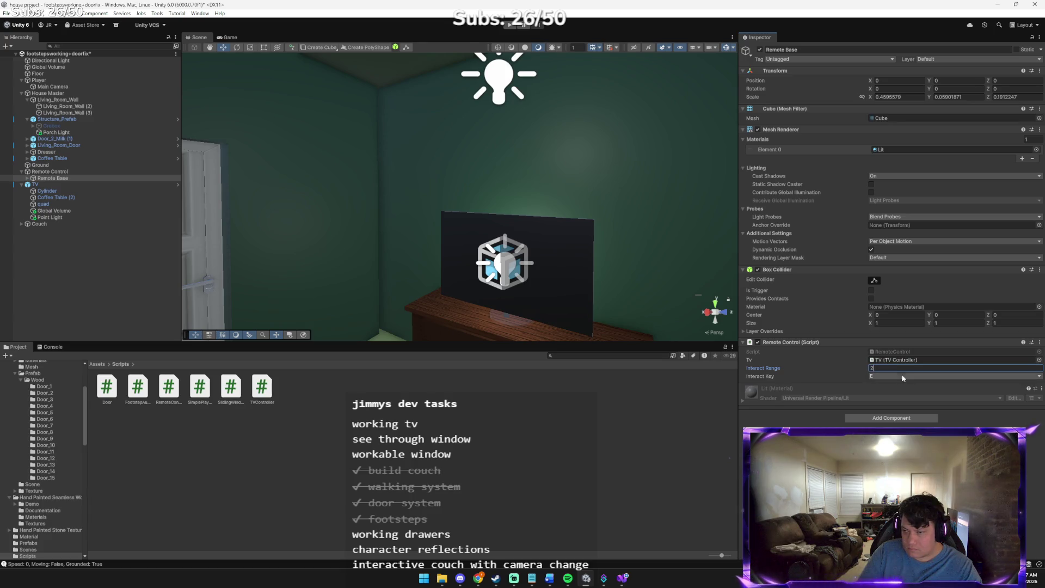
pyautogui.press('BackSpace')
pyautogui.write('3')
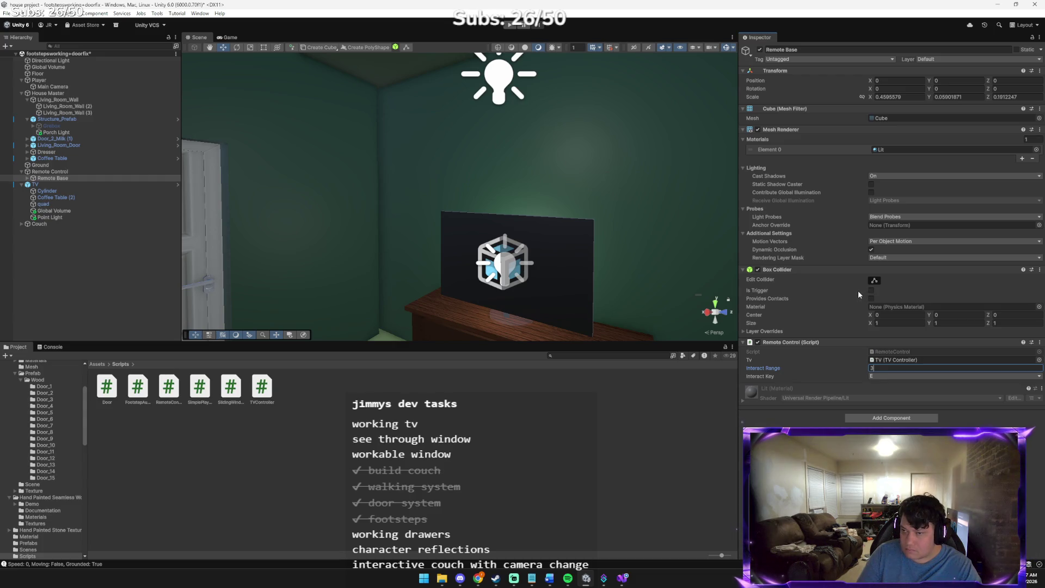
pyautogui.hotkey('alt', 'Tab')
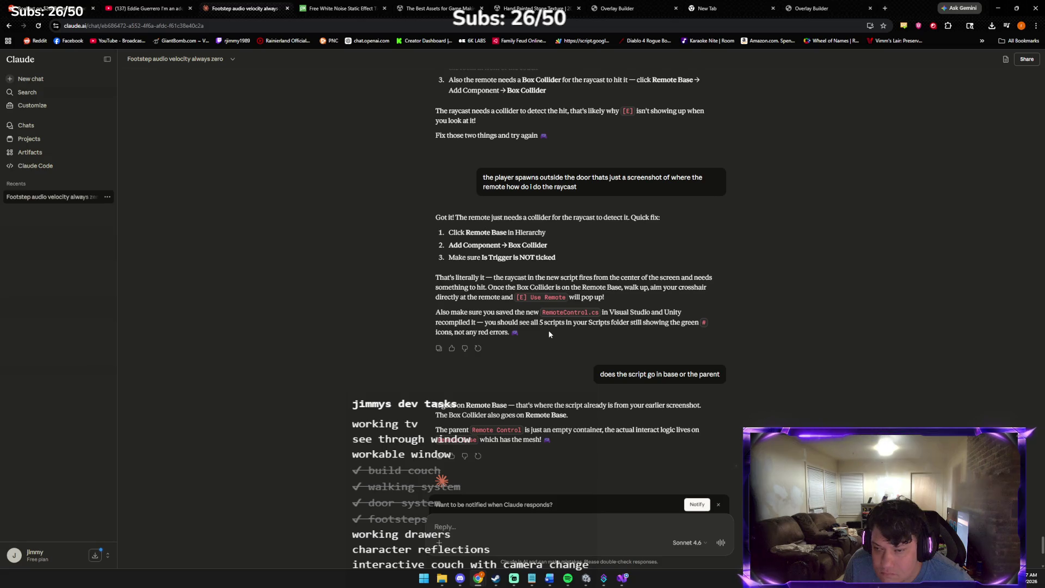
# - Reread Claude's reply about Remote Base's Box Collider, then go back to Unity
pyautogui.hotkey('alt', 'Tab')
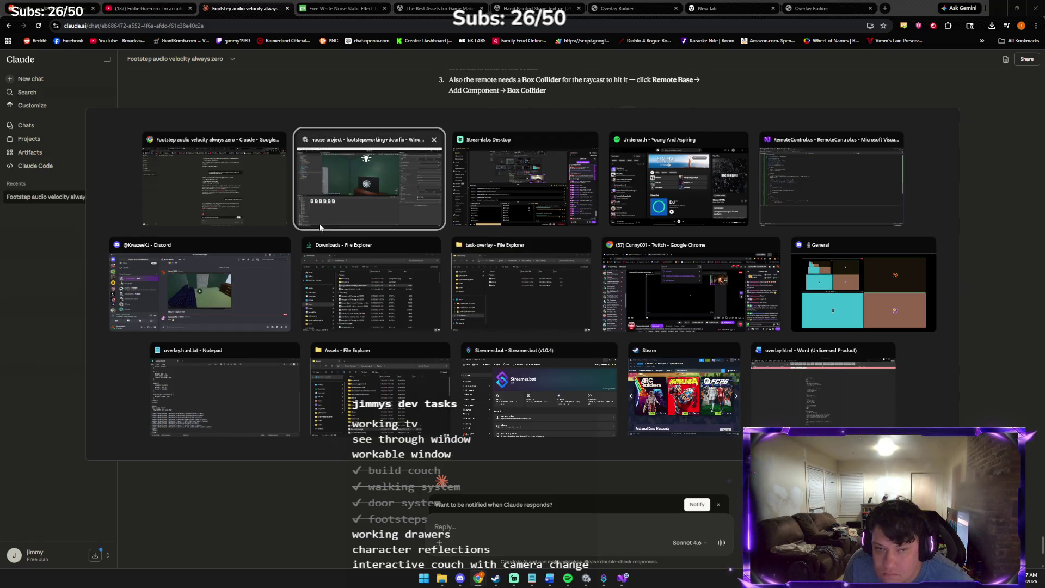
pyautogui.click(218, 201)
pyautogui.scroll(-1, 475, 368)
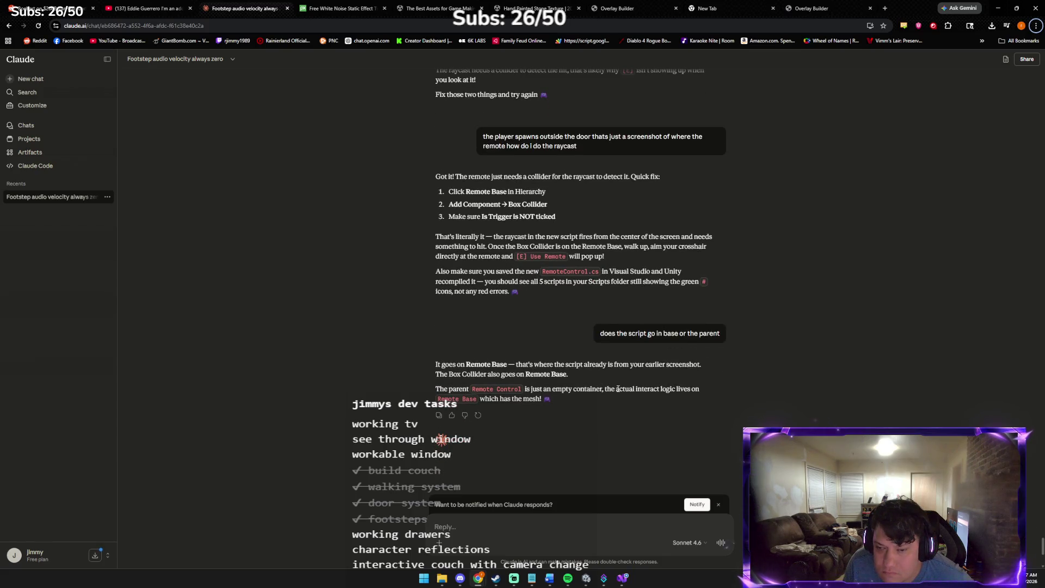
pyautogui.hotkey('alt', 'Tab')
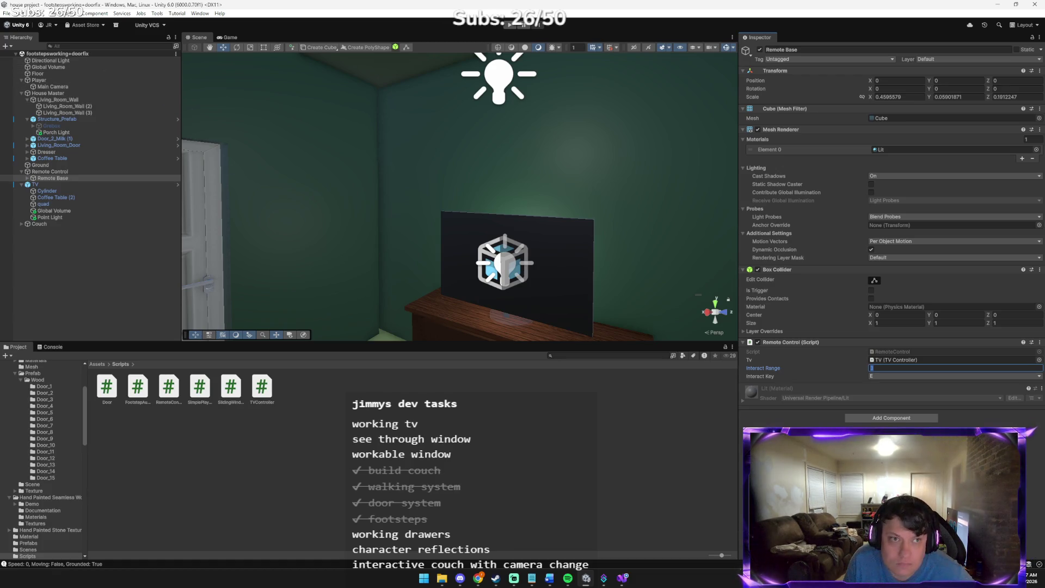
# - Save the scene and playtest walking through the door toward the remote
pyautogui.click(8, 13)
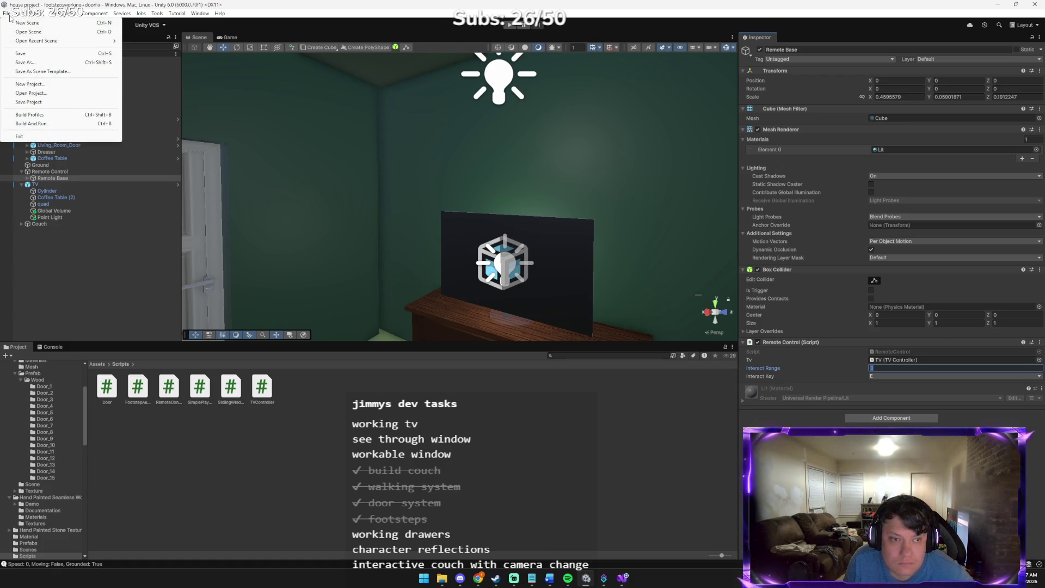
pyautogui.click(28, 50)
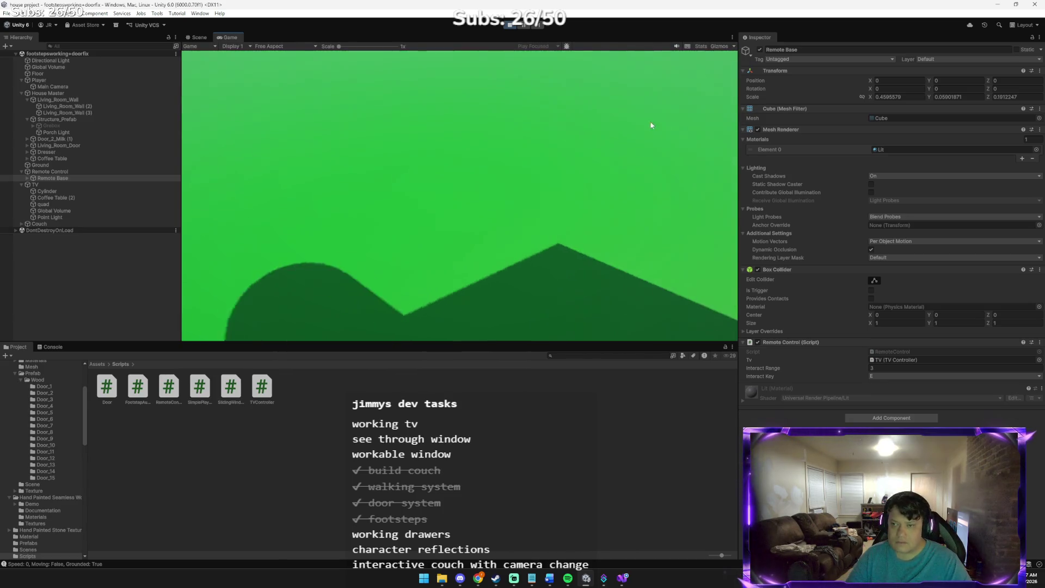
pyautogui.press('w')
pyautogui.press('e')
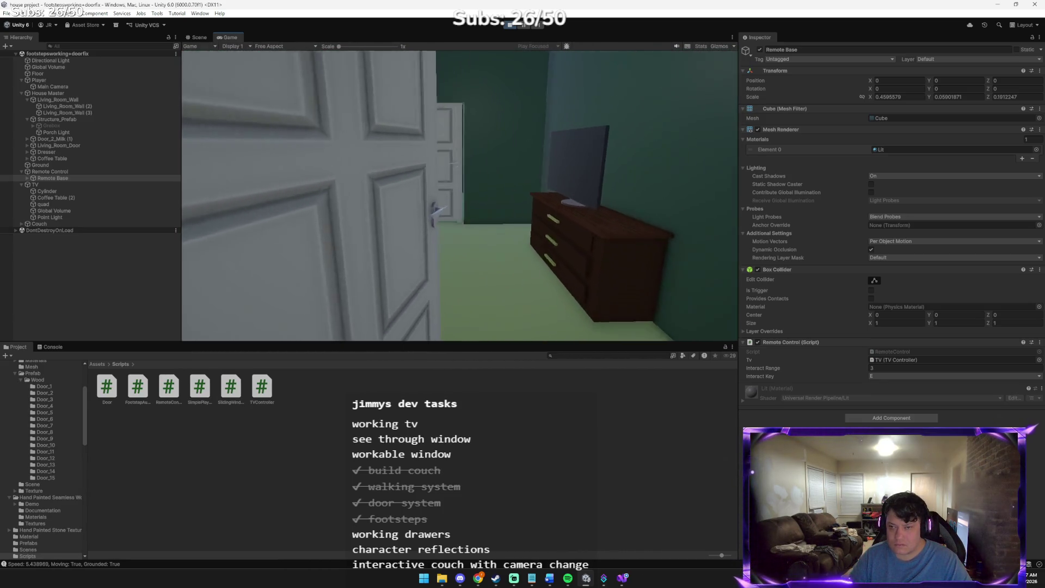
pyautogui.press('w')
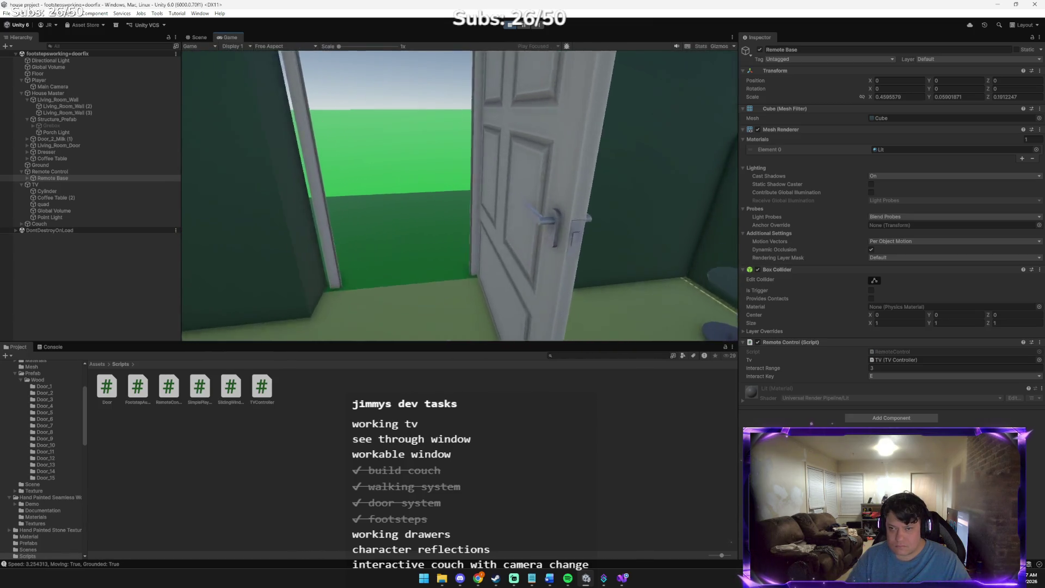
pyautogui.press('w')
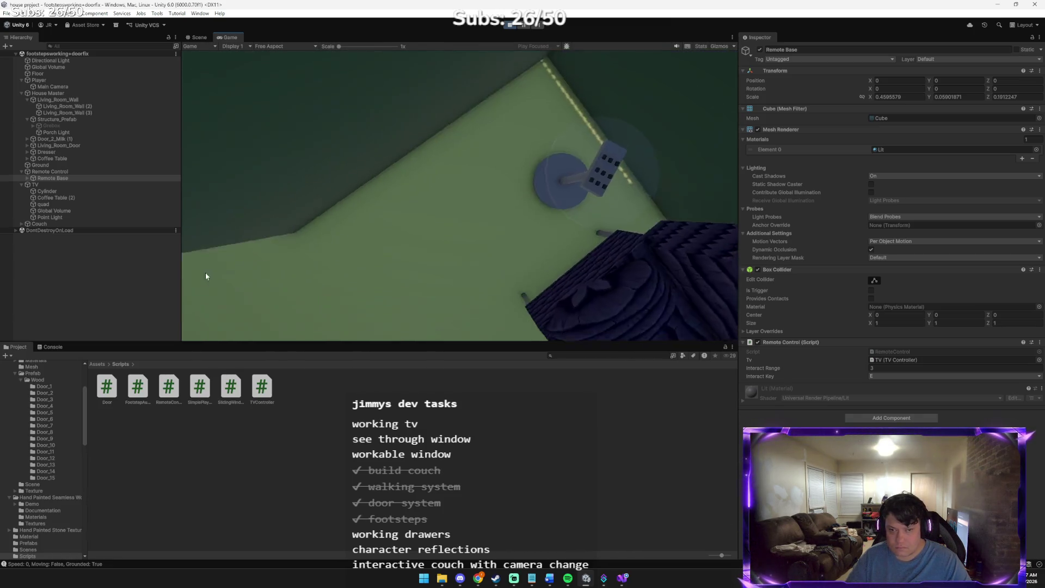
# - Check the Console, stop play, and begin changing Remote Base's Interact Range to 4
pyautogui.click(53, 346)
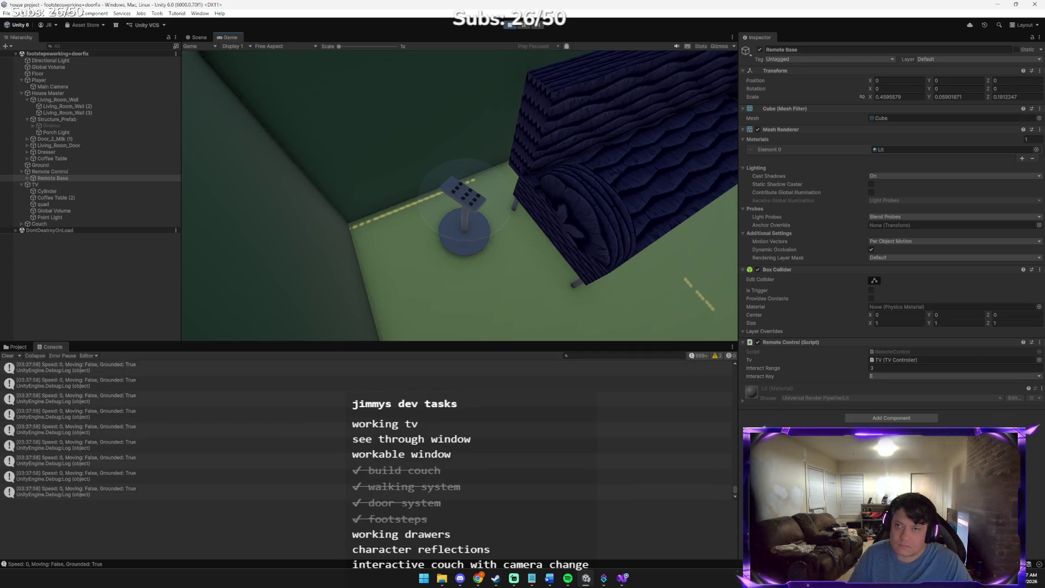
pyautogui.click(510, 28)
pyautogui.click(880, 368)
pyautogui.write('4')
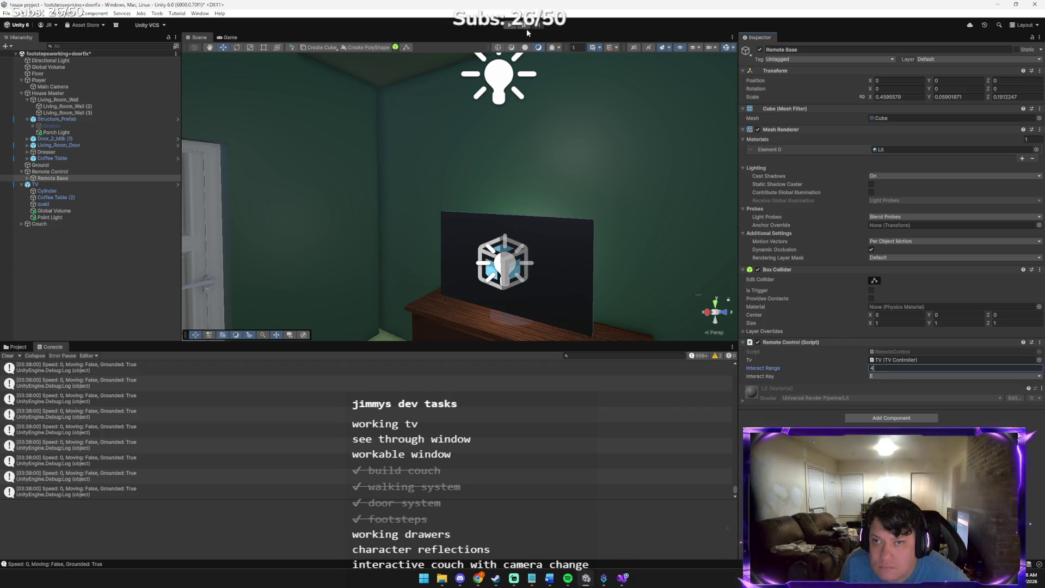
pyautogui.click(513, 26)
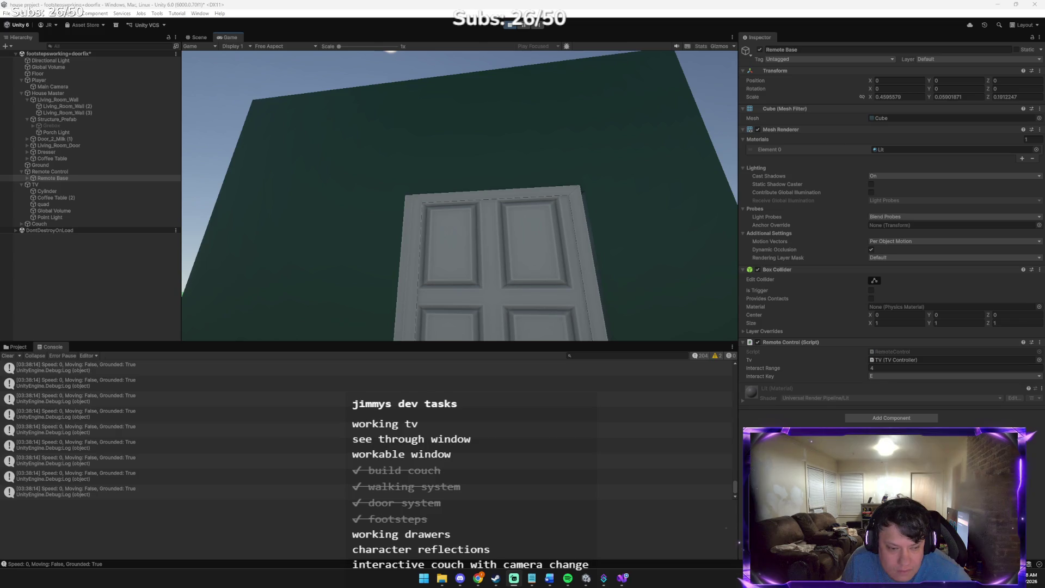
pyautogui.press('w')
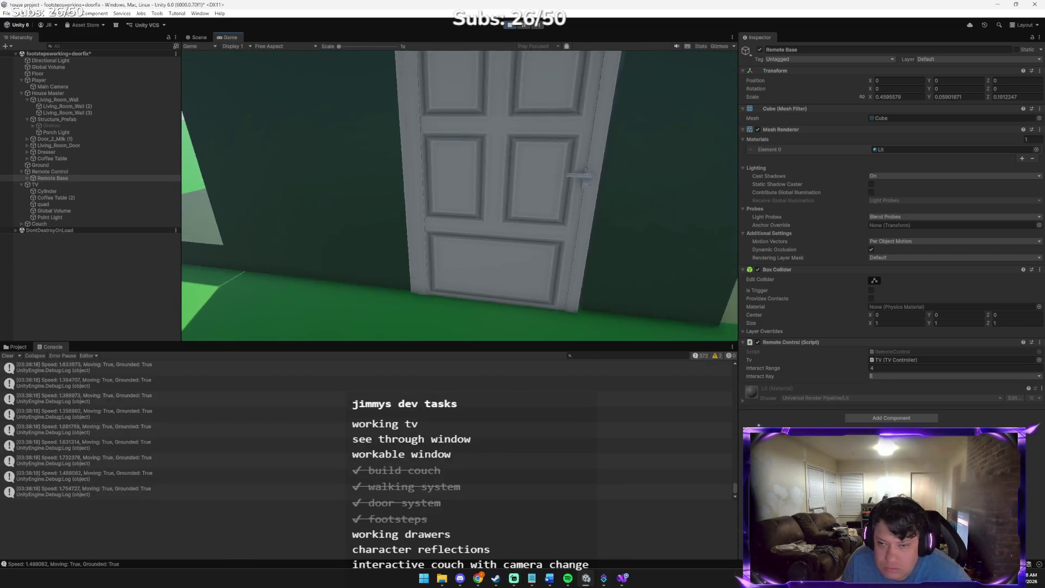
pyautogui.press('e')
pyautogui.press('w')
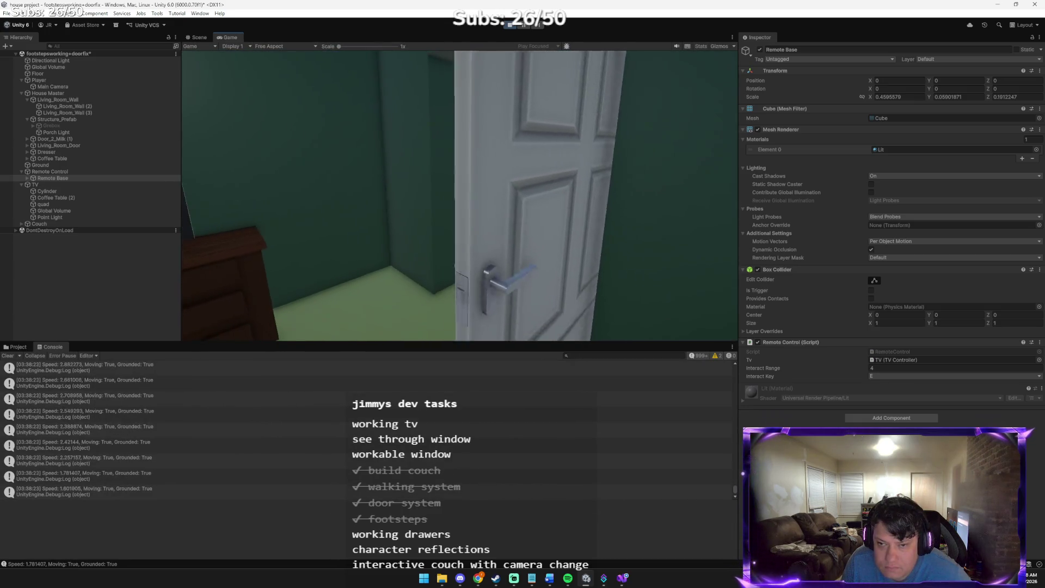
pyautogui.press('w')
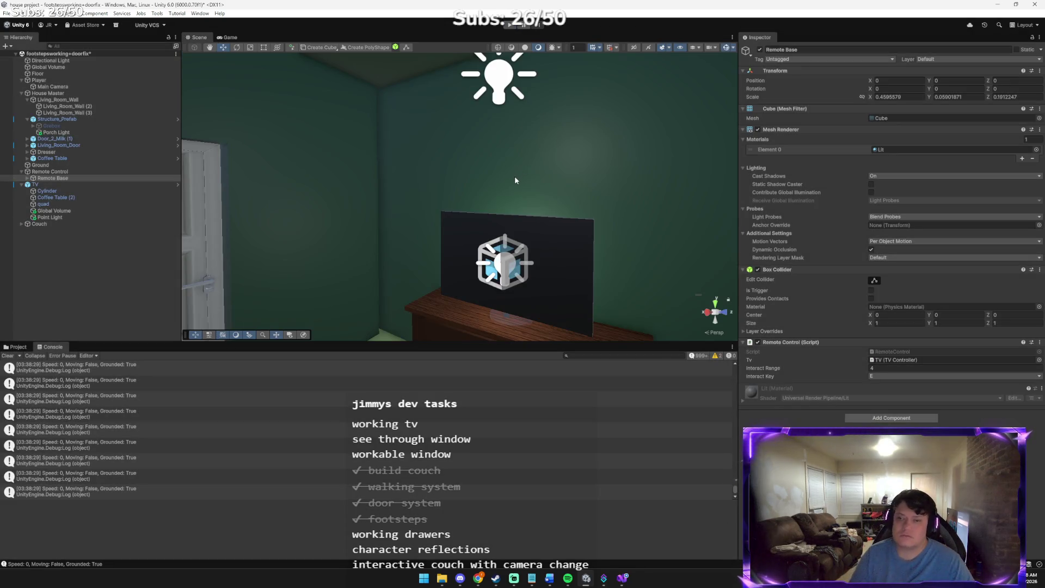
# - Return to the Unity house project and select the TVController script in Scripts
pyautogui.press('super+Tab')
pyautogui.press('Right')
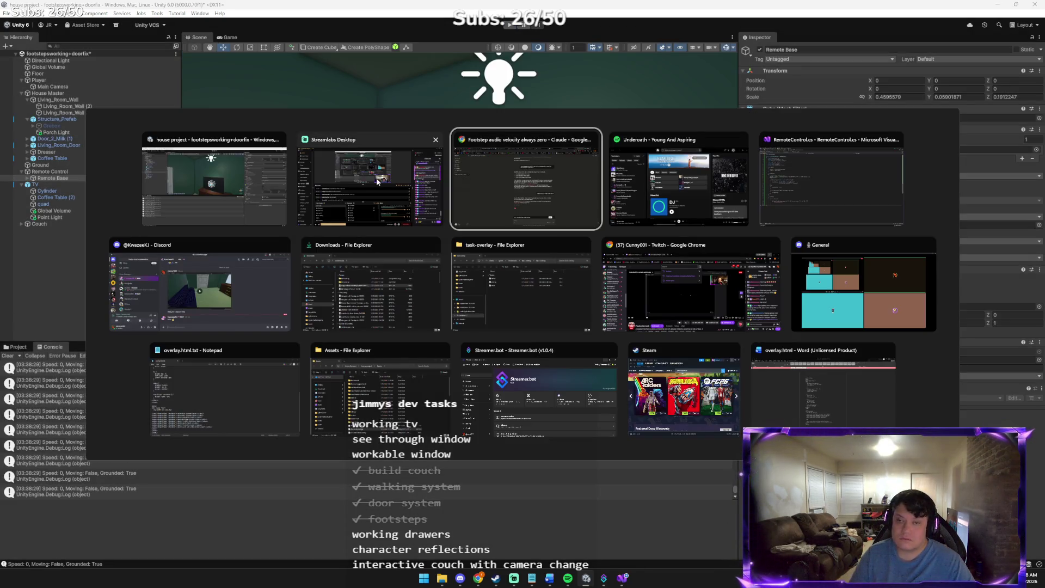
pyautogui.click(272, 186)
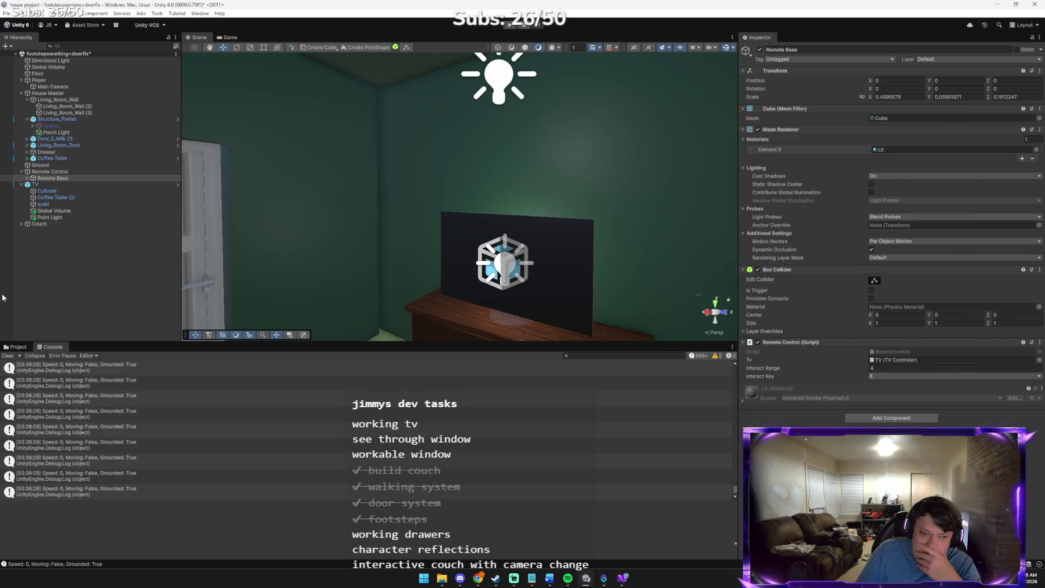
pyautogui.click(26, 339)
pyautogui.click(22, 348)
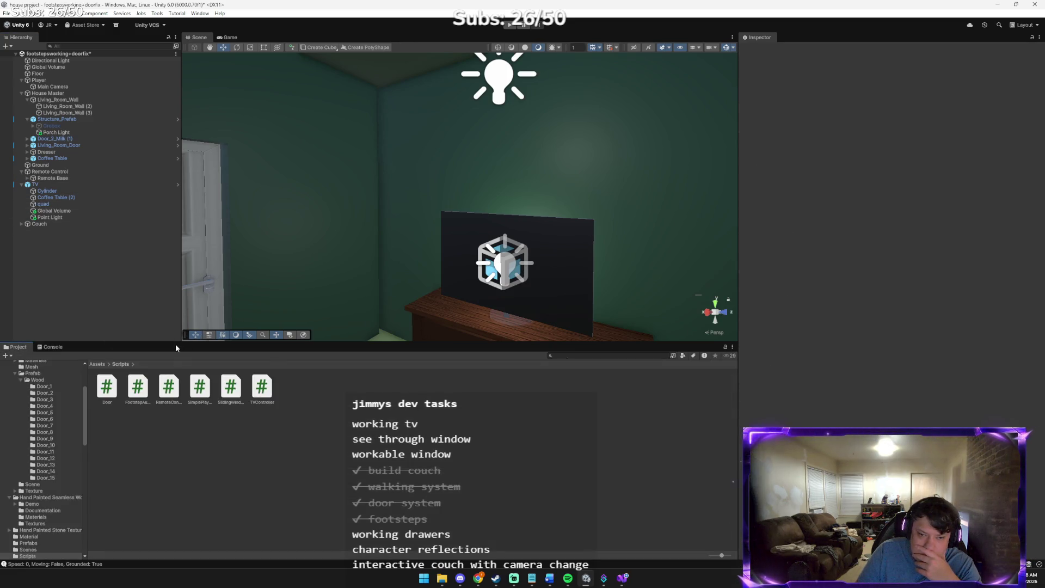
pyautogui.click(263, 388)
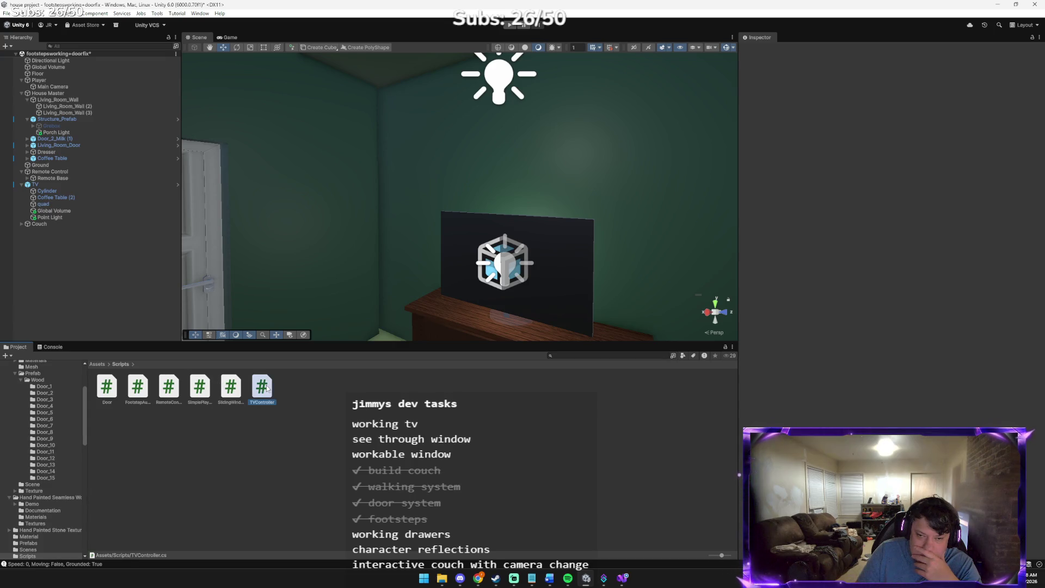
# - Assign an audio clip from the Sounds folder to the TV's TV Controller
pyautogui.click(82, 185)
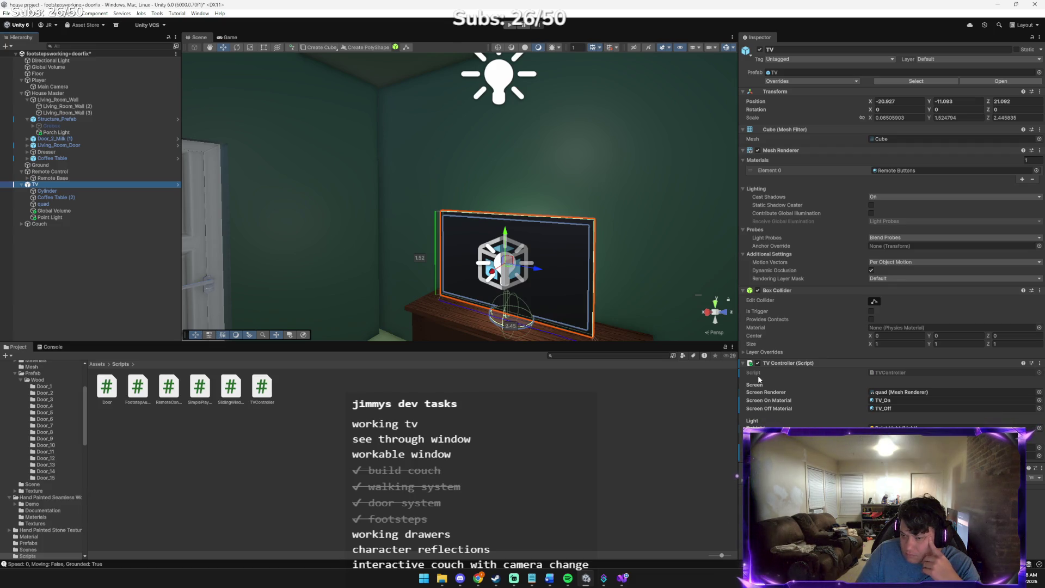
pyautogui.click(29, 558)
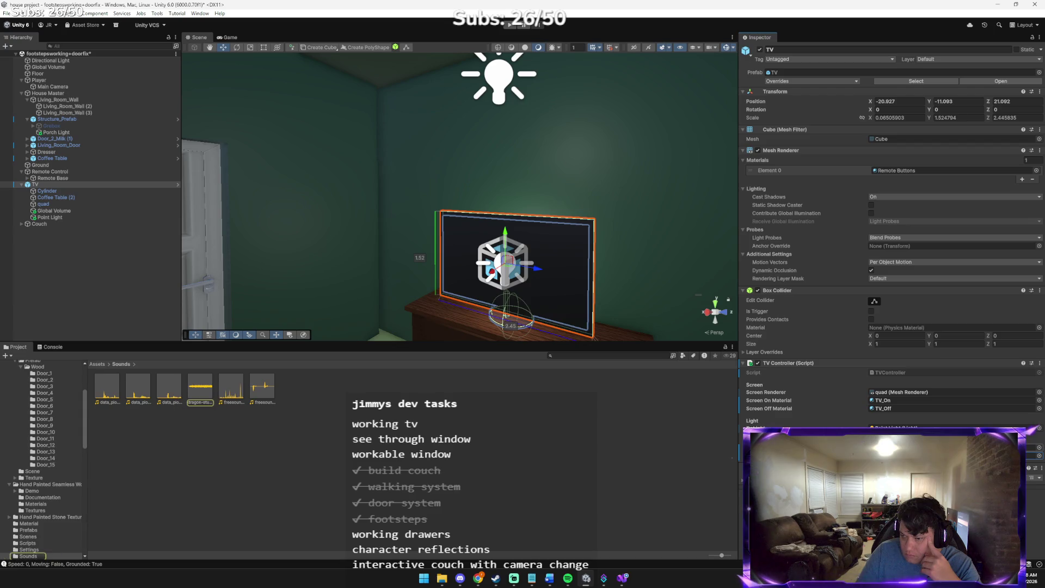
pyautogui.click(1040, 456)
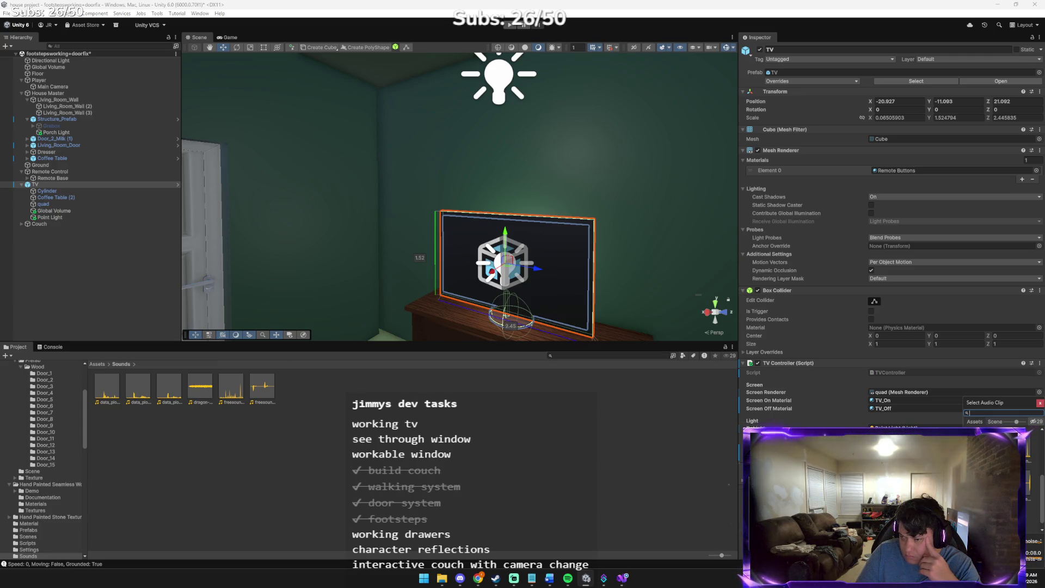
pyautogui.doubleClick(986, 441)
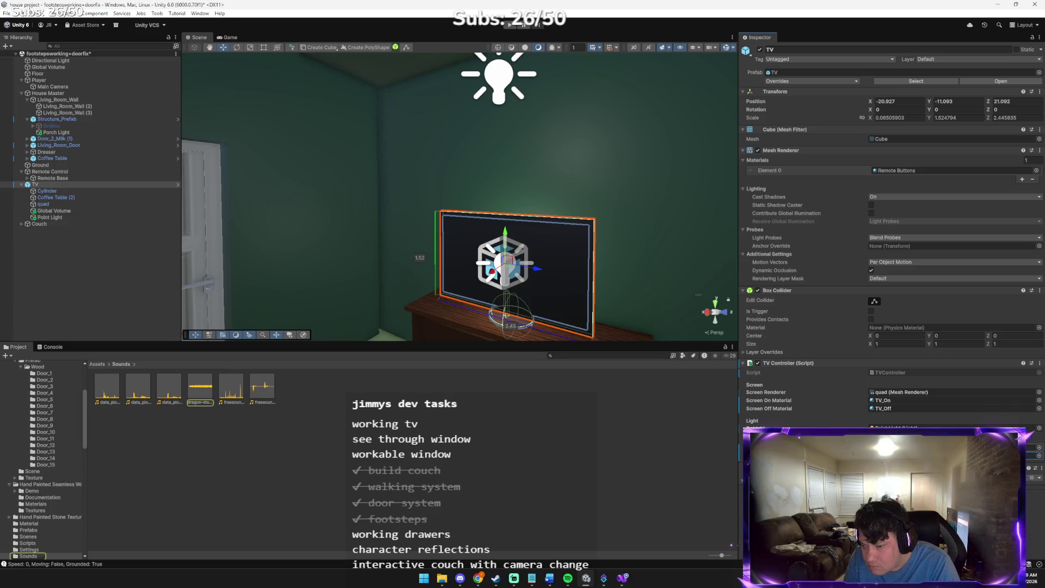
# - Browse the TV's audio source picker without choosing anything, then switch to Claude's chat
pyautogui.click(1039, 456)
pyautogui.press('Escape')
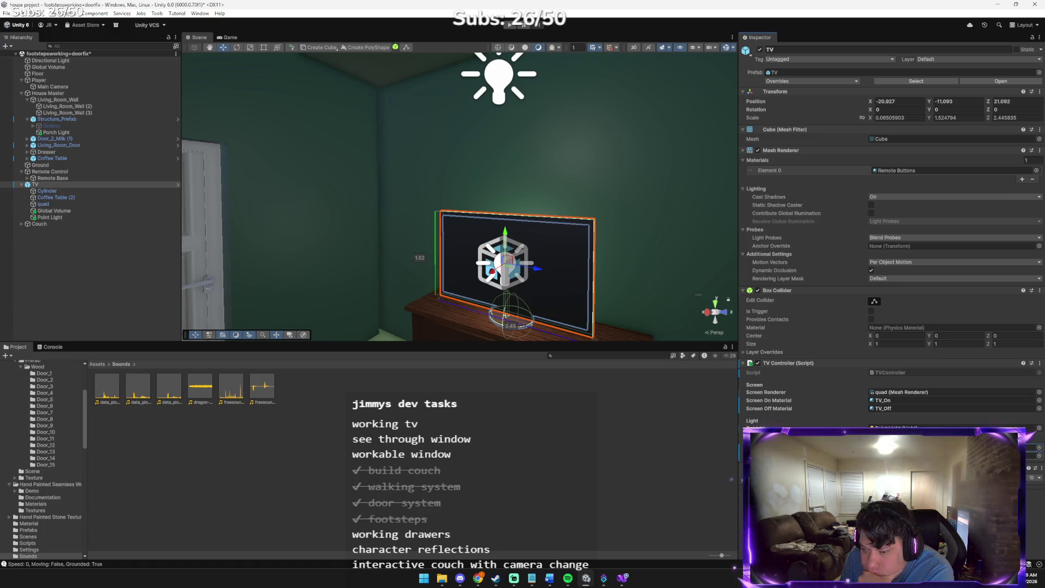
pyautogui.click(1039, 449)
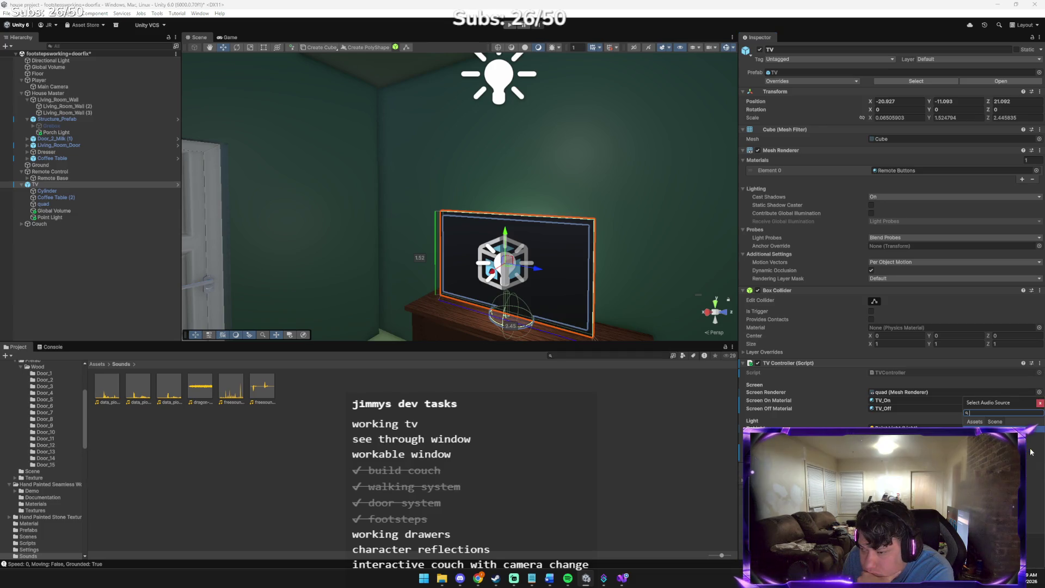
pyautogui.click(1040, 404)
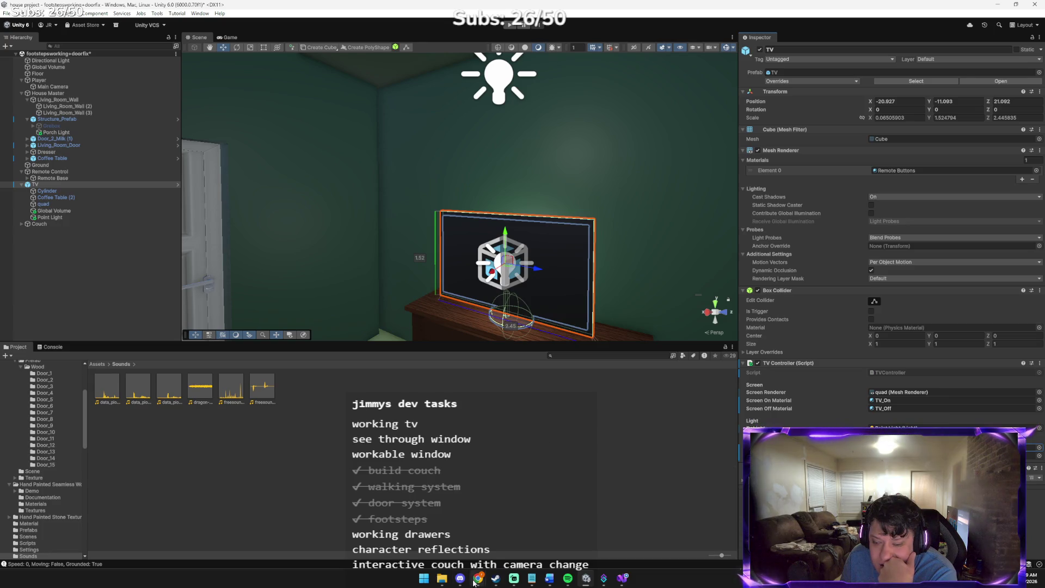
pyautogui.moveTo(469, 570)
pyautogui.click(436, 526)
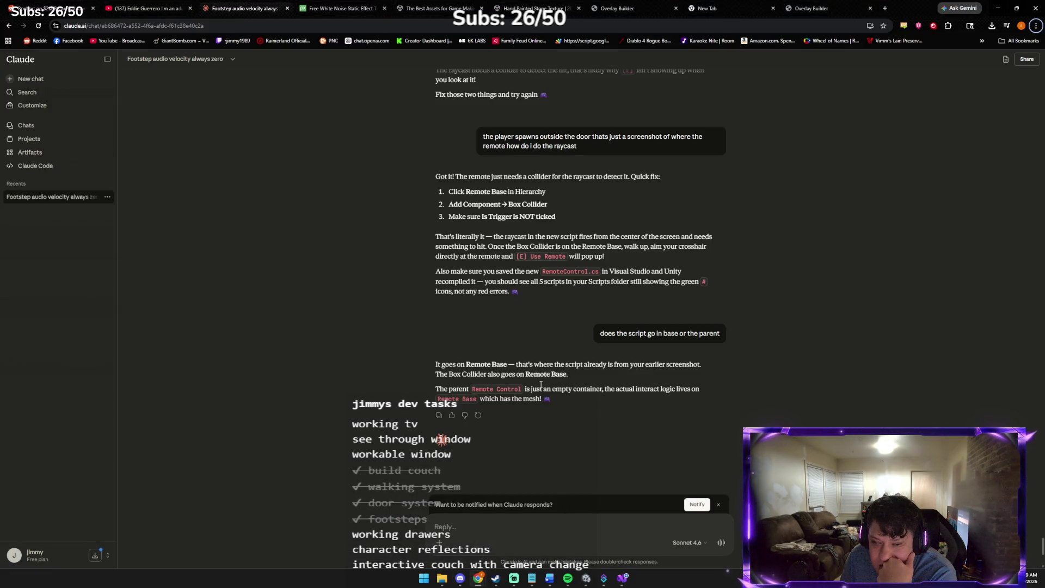
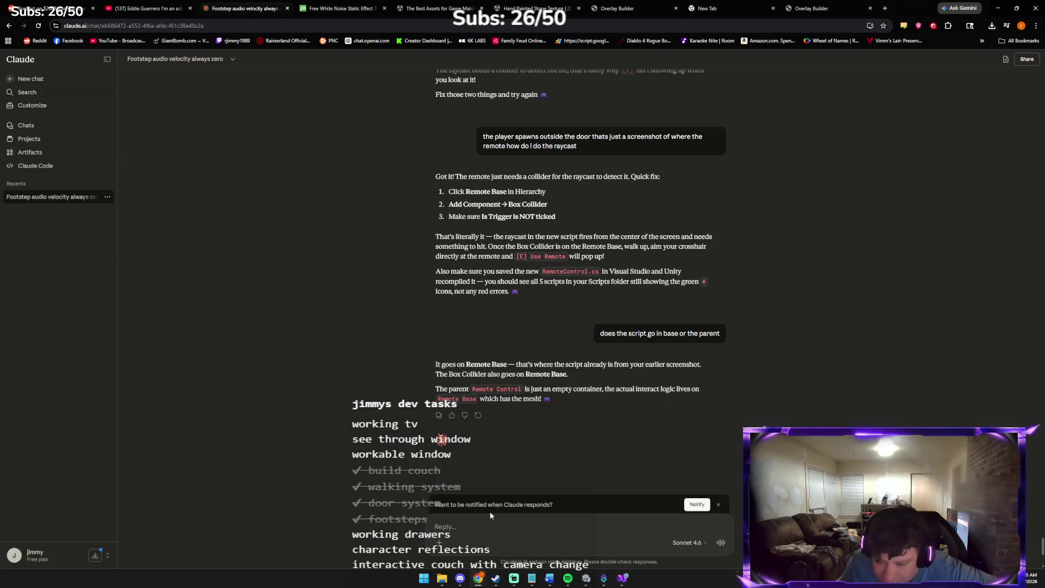
# - Browse Assets > Scripts in Unity's Project panel and open RemoteControl.cs in Visual Studio
pyautogui.click(585, 578)
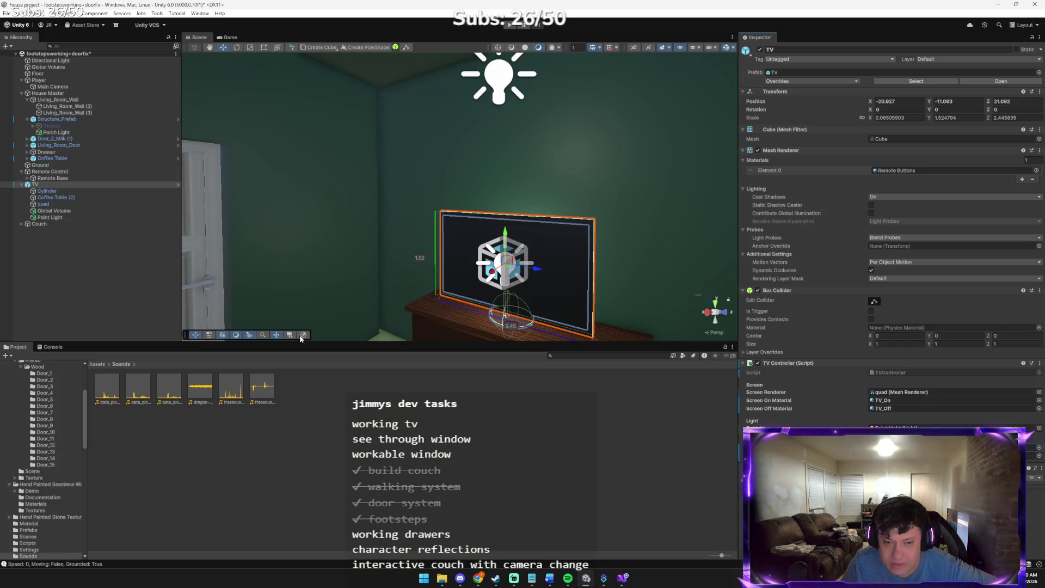
pyautogui.click(97, 364)
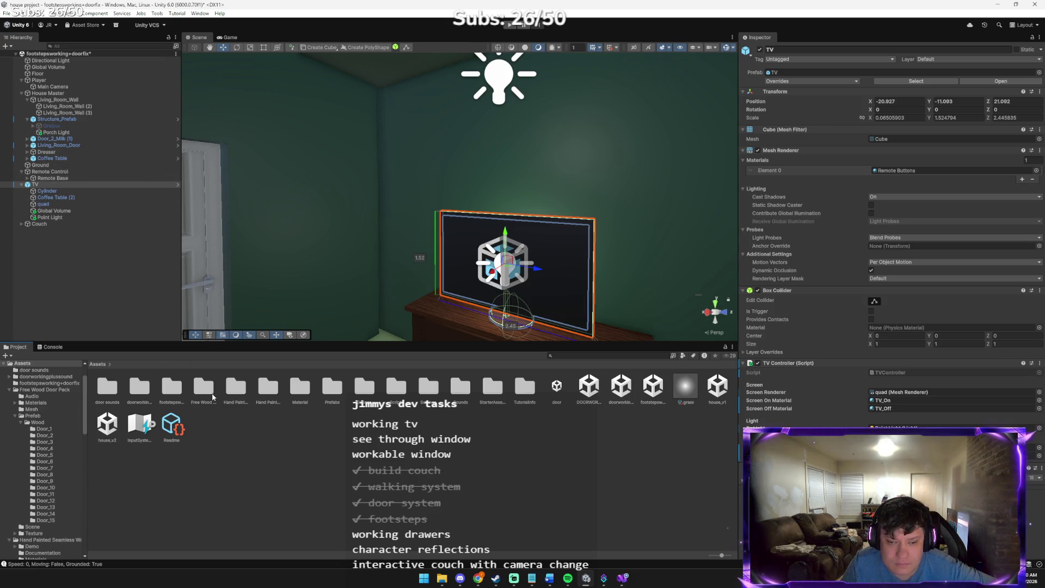
pyautogui.doubleClick(395, 388)
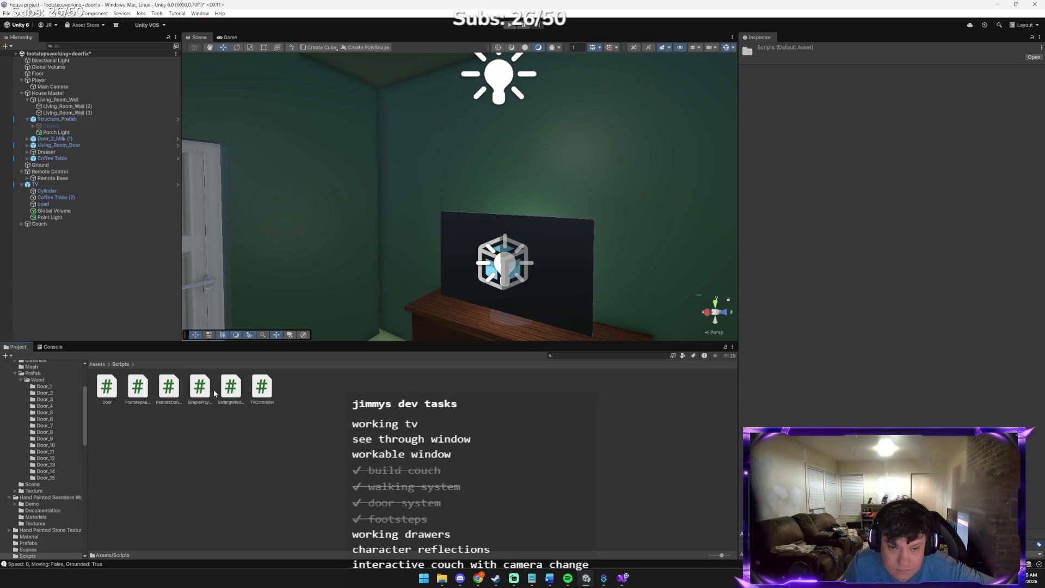
pyautogui.click(254, 396)
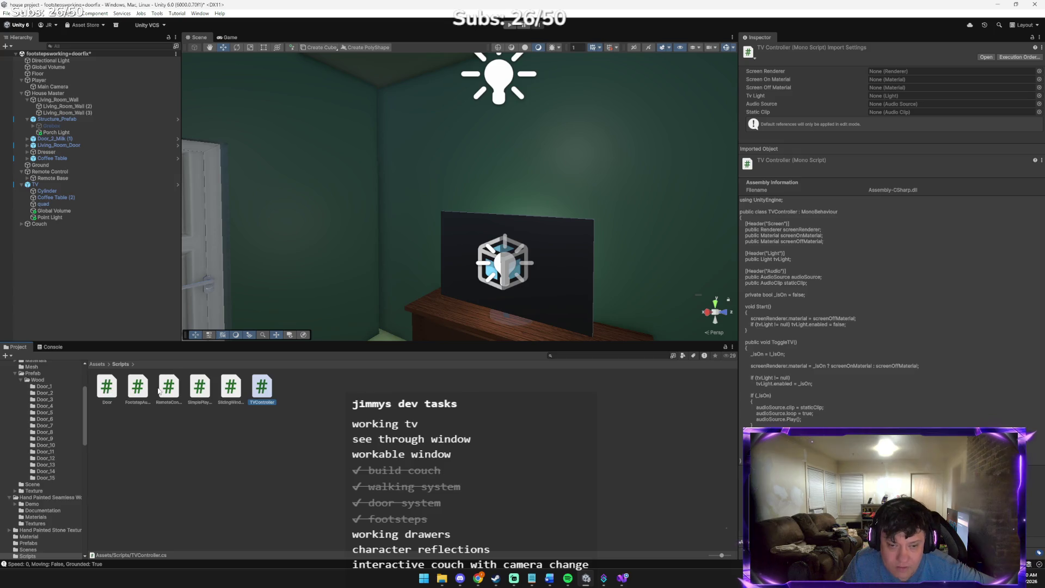
pyautogui.doubleClick(169, 387)
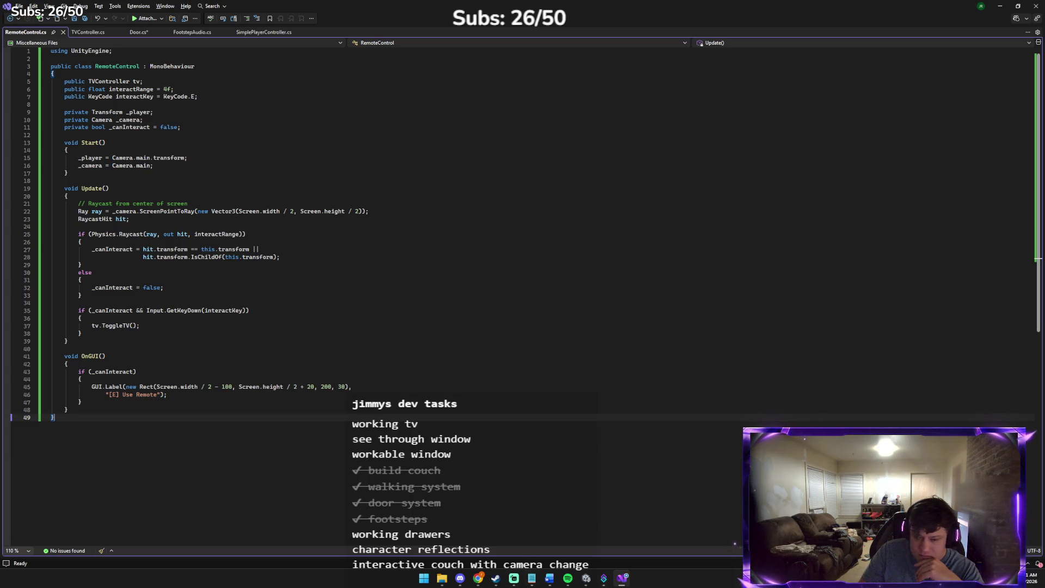
# - Tell Claude the remote's prompt text isn't showing and copy its debug Update() code
pyautogui.moveTo(478, 578)
pyautogui.click(447, 540)
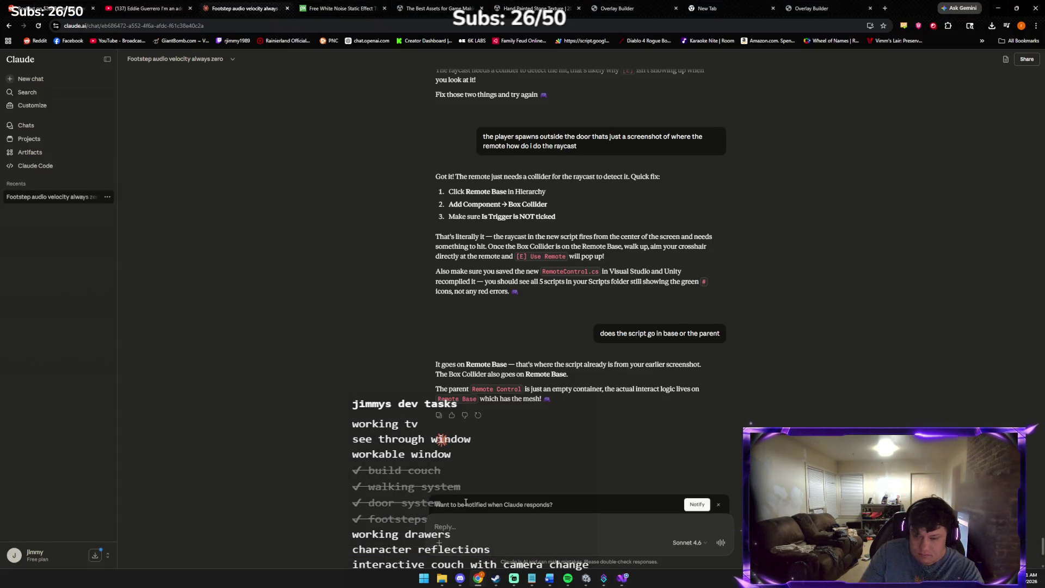
pyautogui.write('I dont see th')
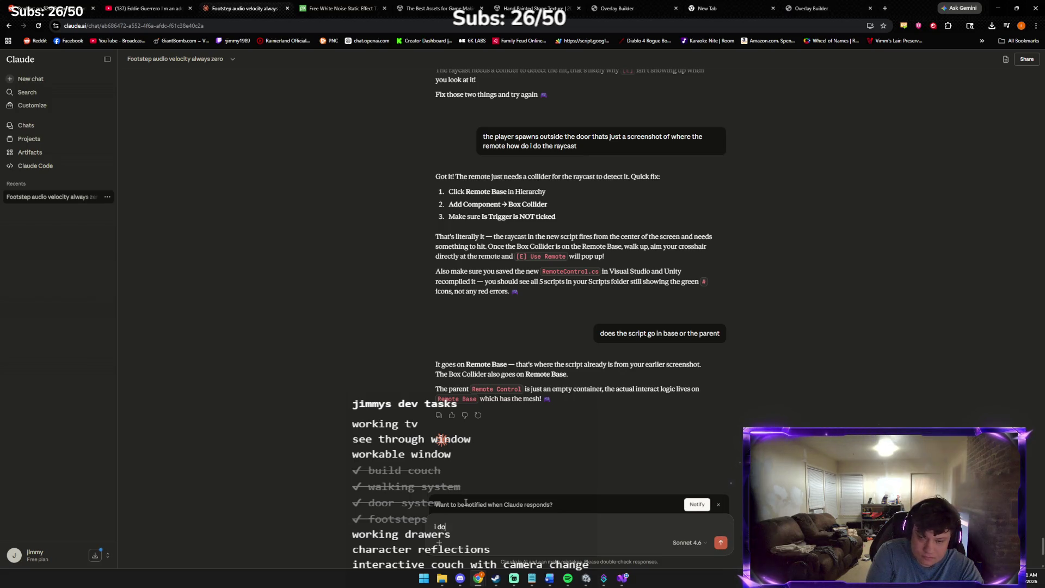
pyautogui.write('e ')
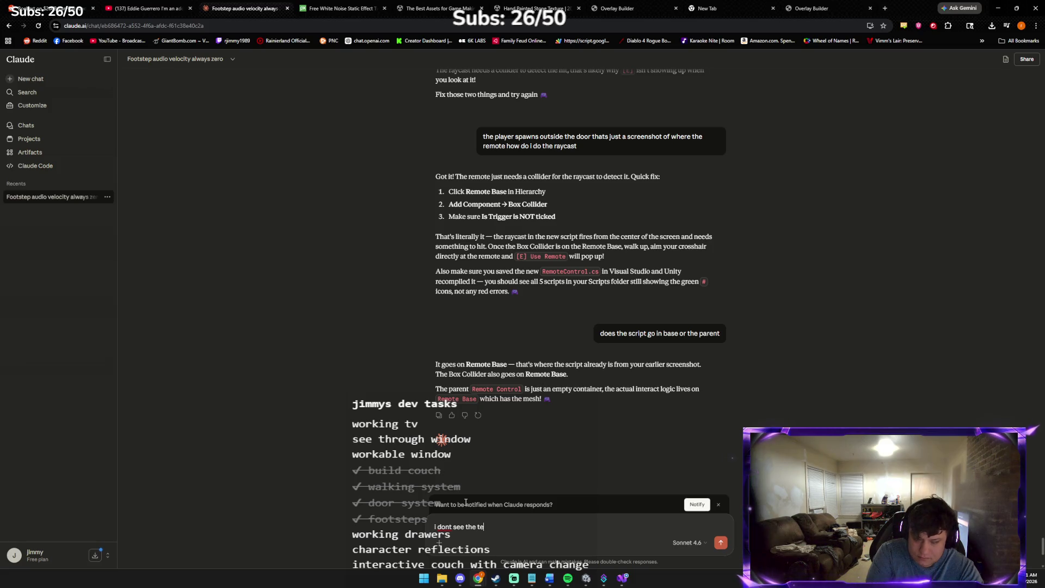
pyautogui.write('or the remote when i only')
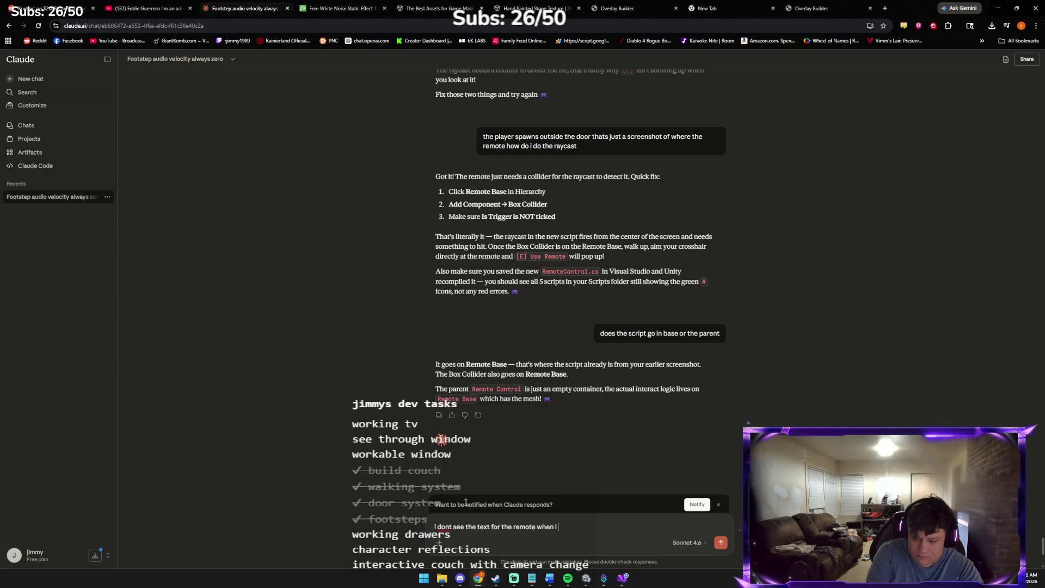
pyautogui.write(' look at it')
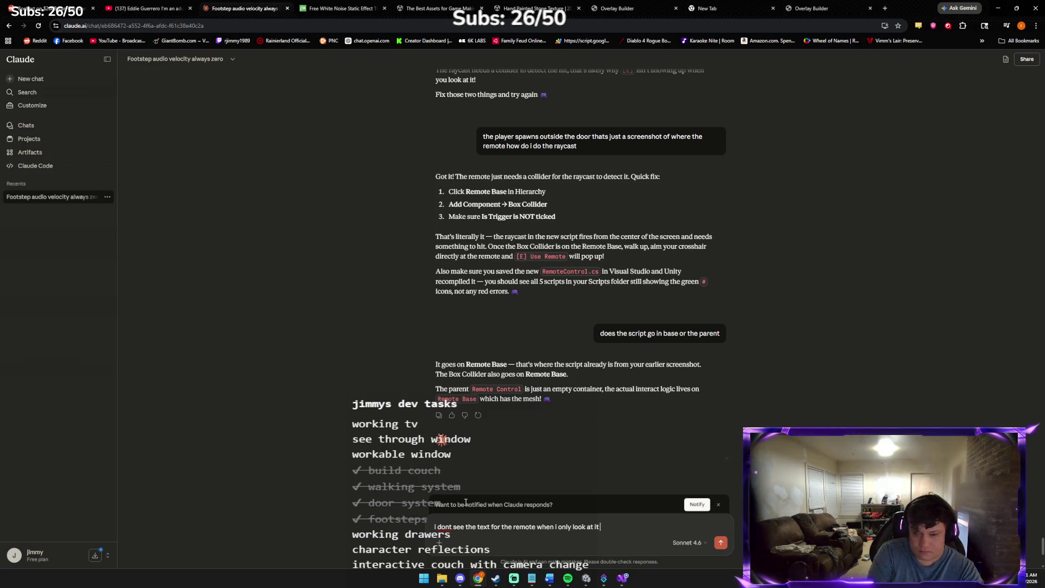
pyautogui.press('Return')
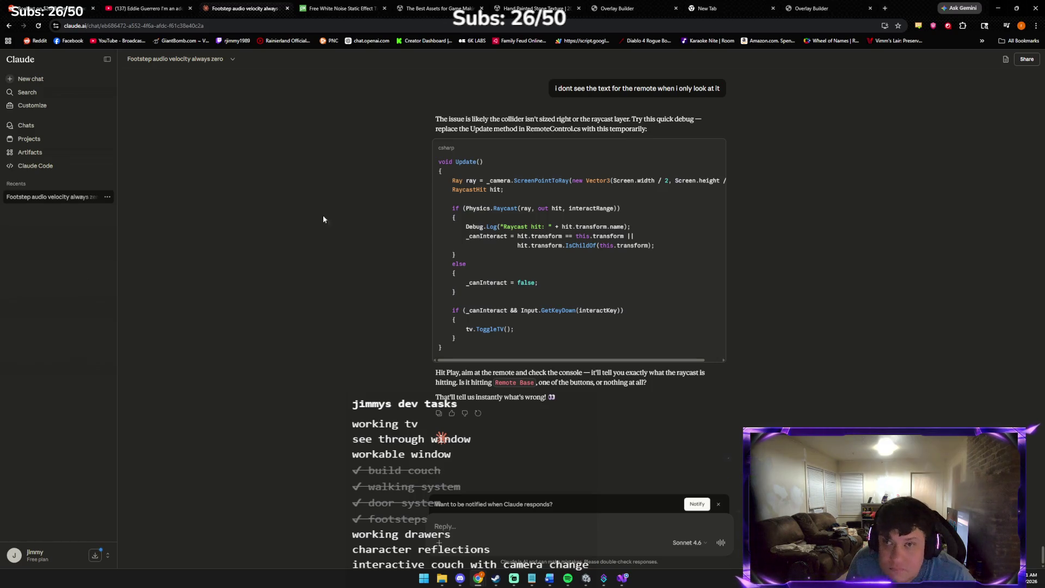
pyautogui.click(713, 151)
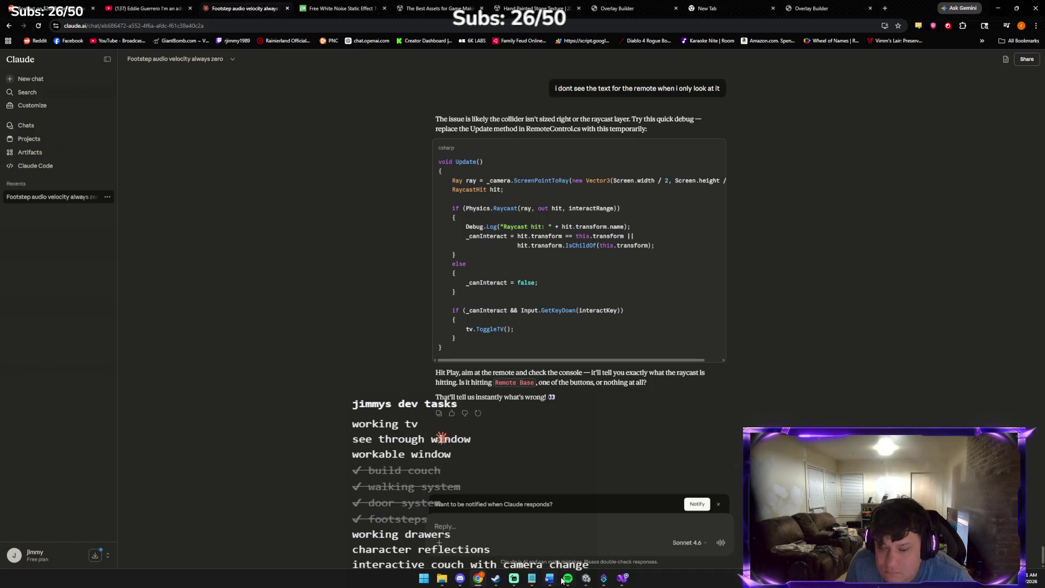
pyautogui.click(604, 579)
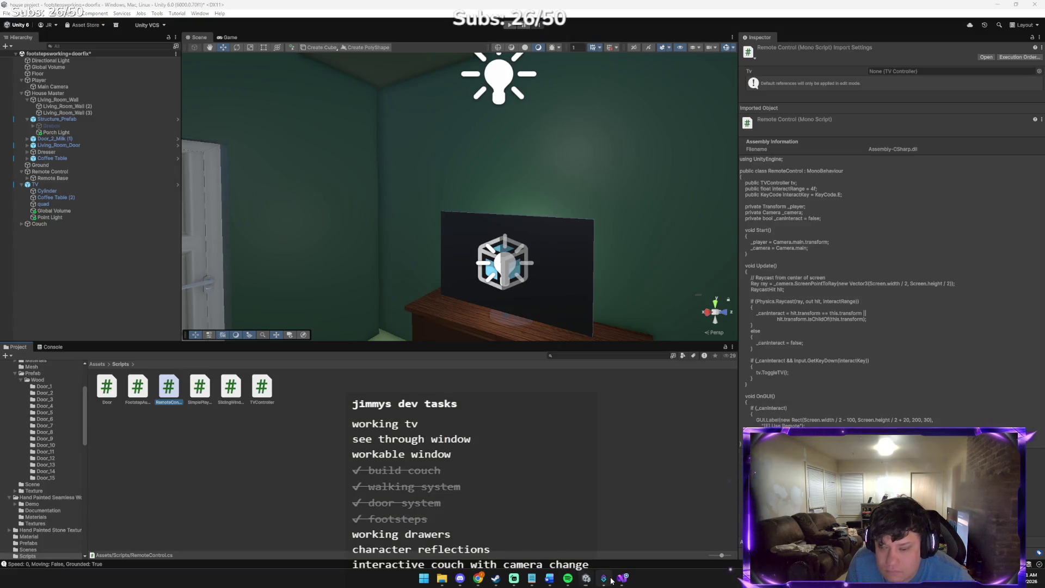
# - Replace the Update body (lines 21–38) of RemoteControl.cs with Claude's debug raycast code
pyautogui.click(623, 579)
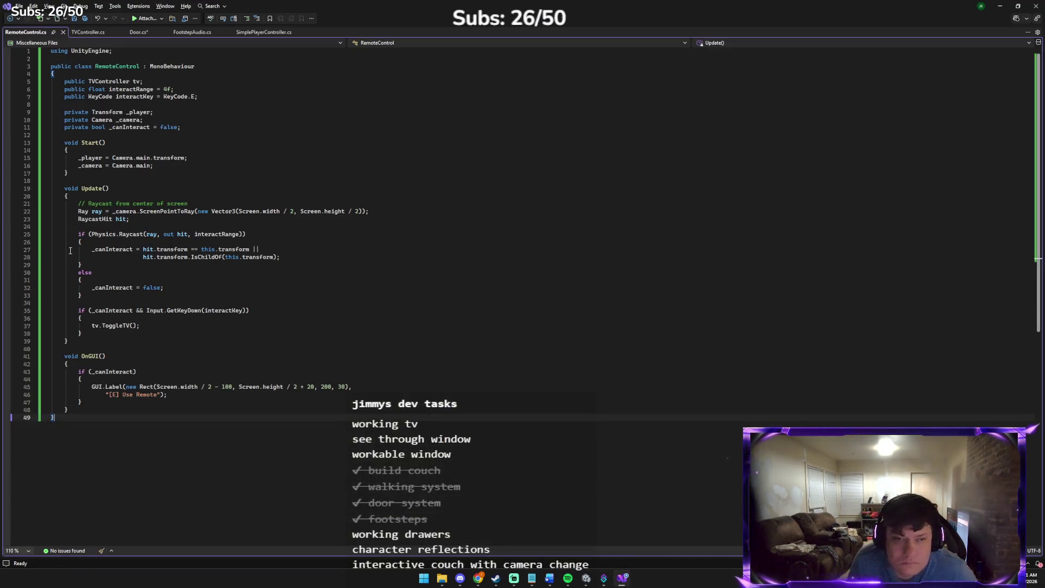
pyautogui.moveTo(77, 203)
pyautogui.mouseDown()
pyautogui.moveTo(164, 262)
pyautogui.moveTo(208, 334)
pyautogui.mouseUp()
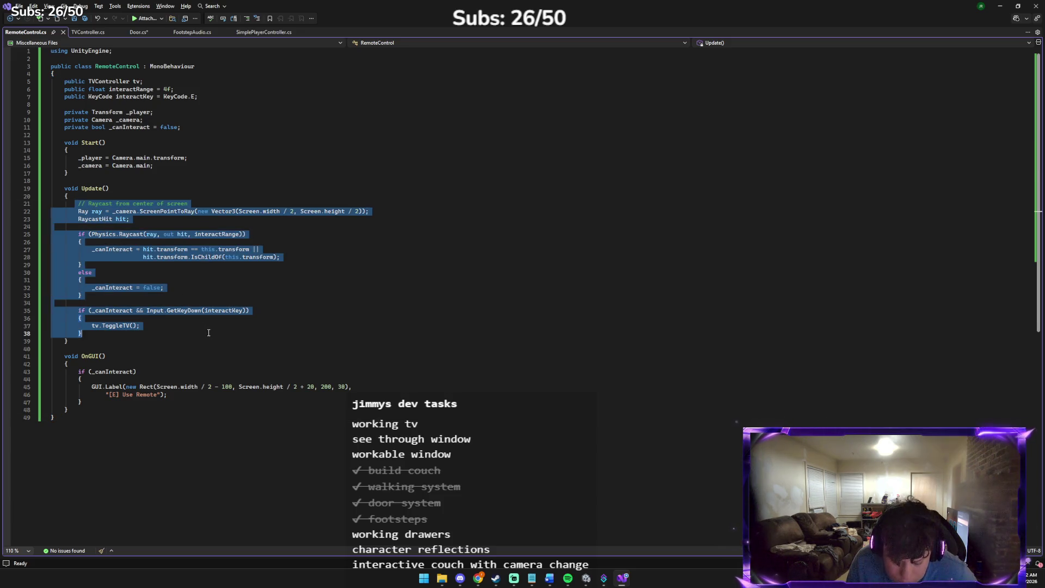
pyautogui.hotkey('ctrl', 'v')
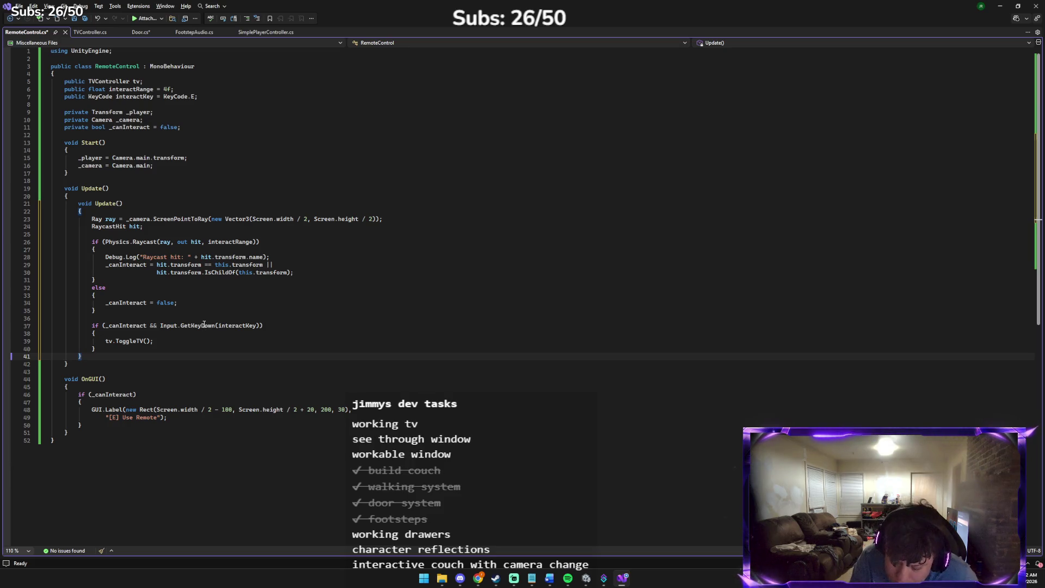
pyautogui.hotkey('alt', 'Tab')
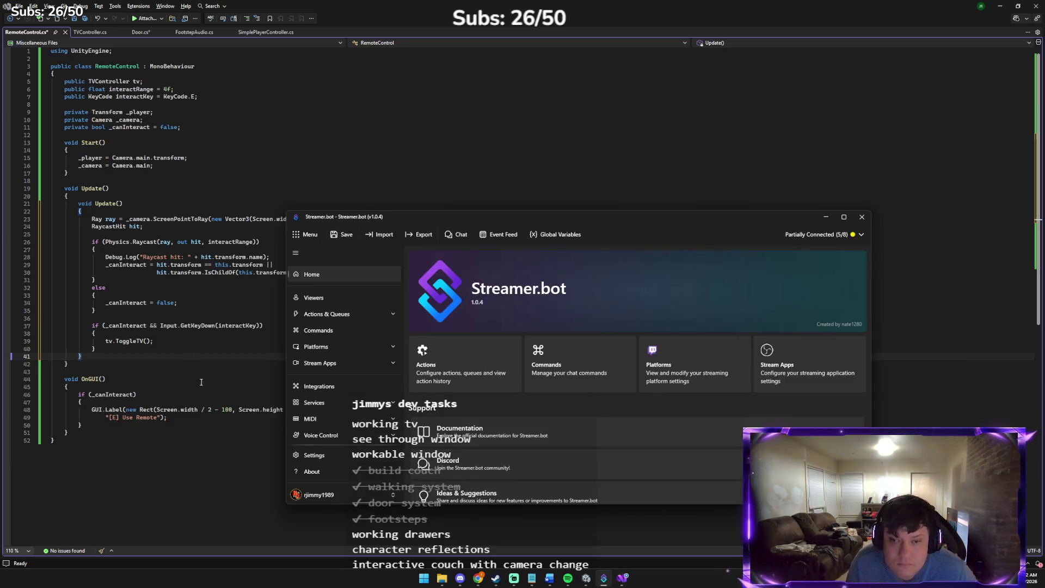
pyautogui.click(496, 579)
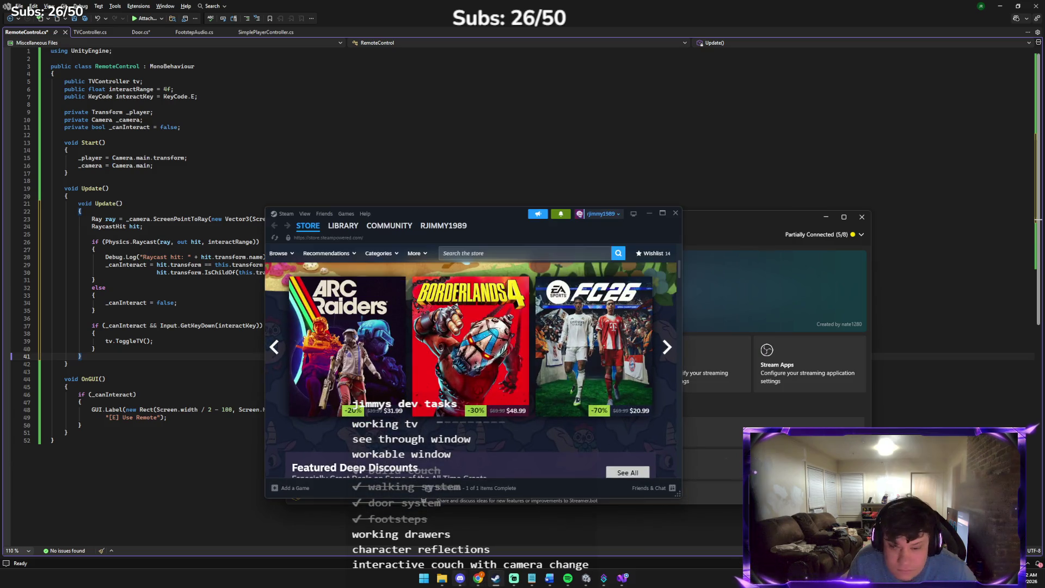
pyautogui.moveTo(478, 579)
pyautogui.click(468, 533)
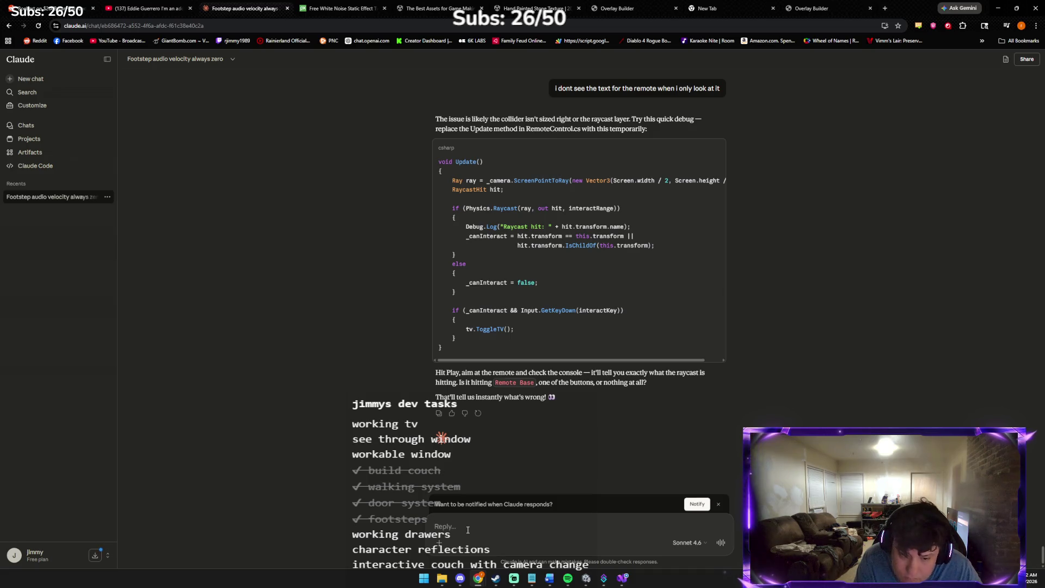
# - Send Claude a screenshot of the pasted code asking 'this right'
pyautogui.rightClick(469, 531)
pyautogui.click(493, 418)
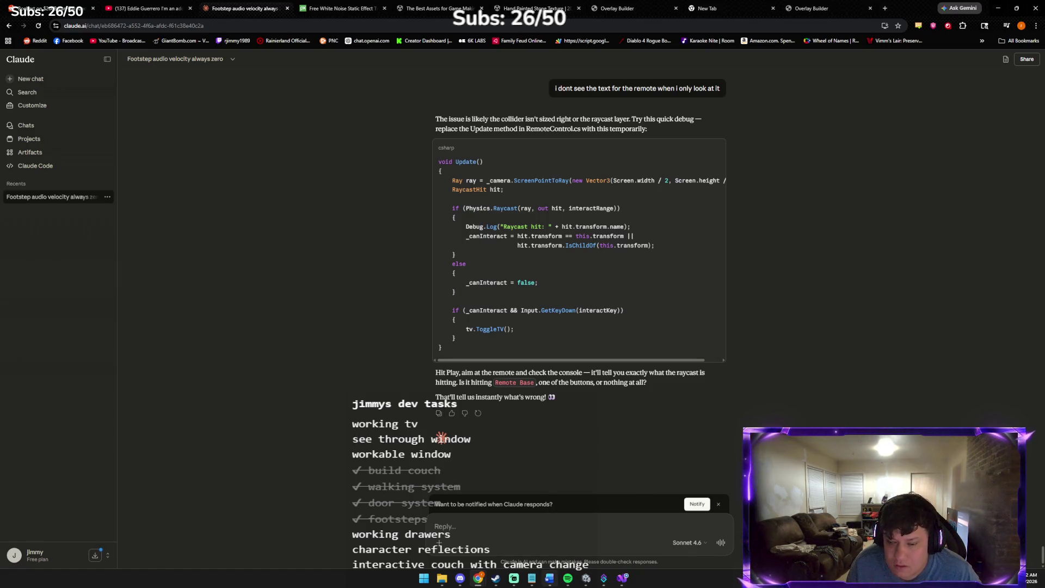
pyautogui.moveTo(623, 579)
pyautogui.click(598, 561)
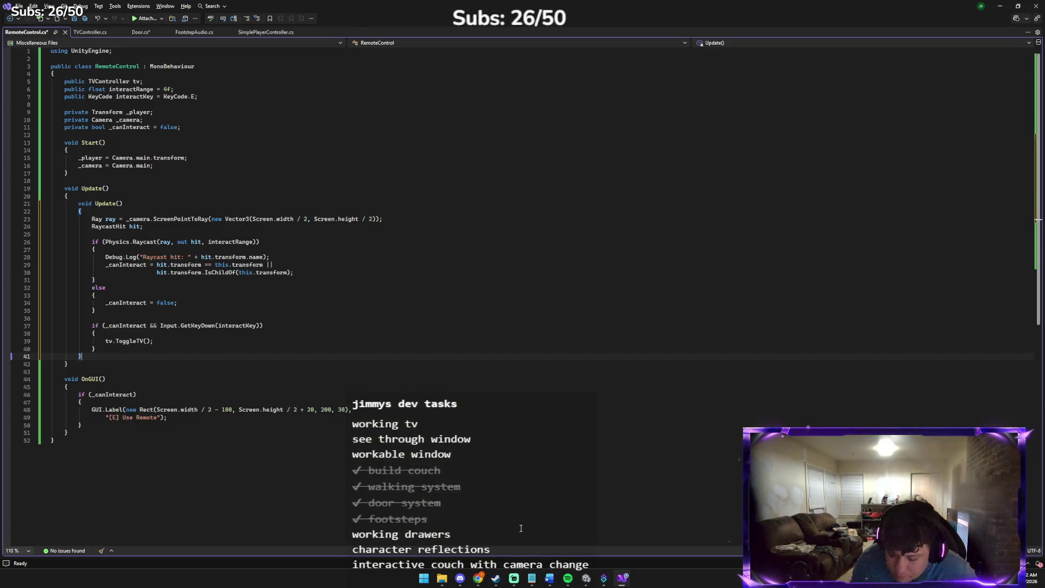
pyautogui.hotkey('alt', 'Tab')
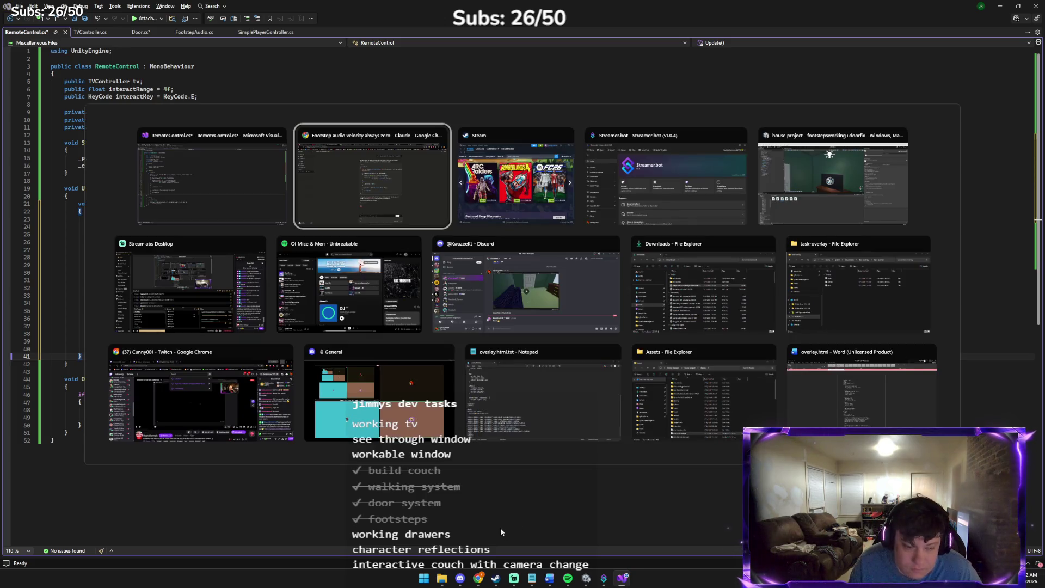
pyautogui.hotkey('ctrl', 'v')
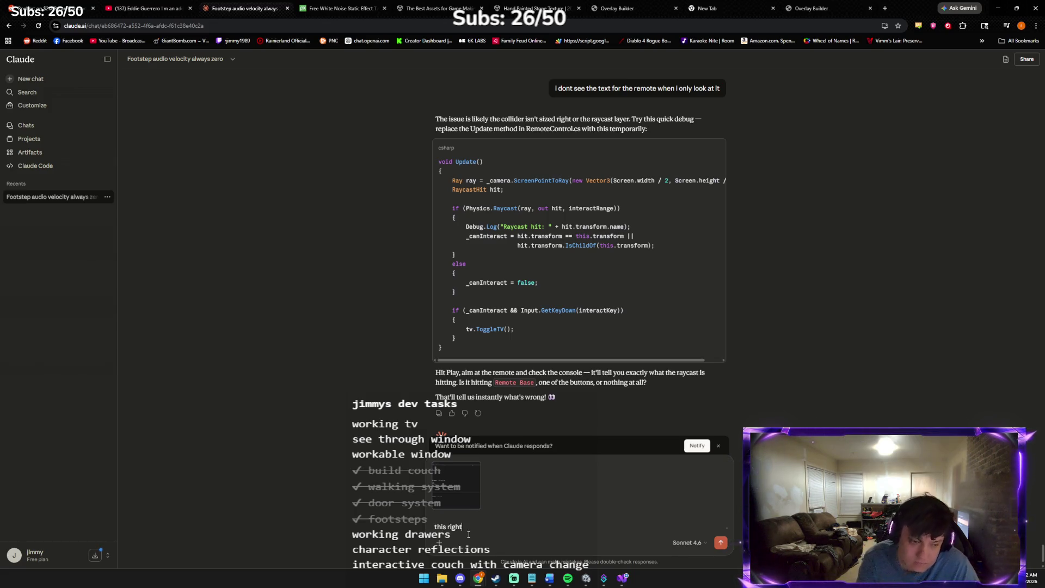
pyautogui.press('Return')
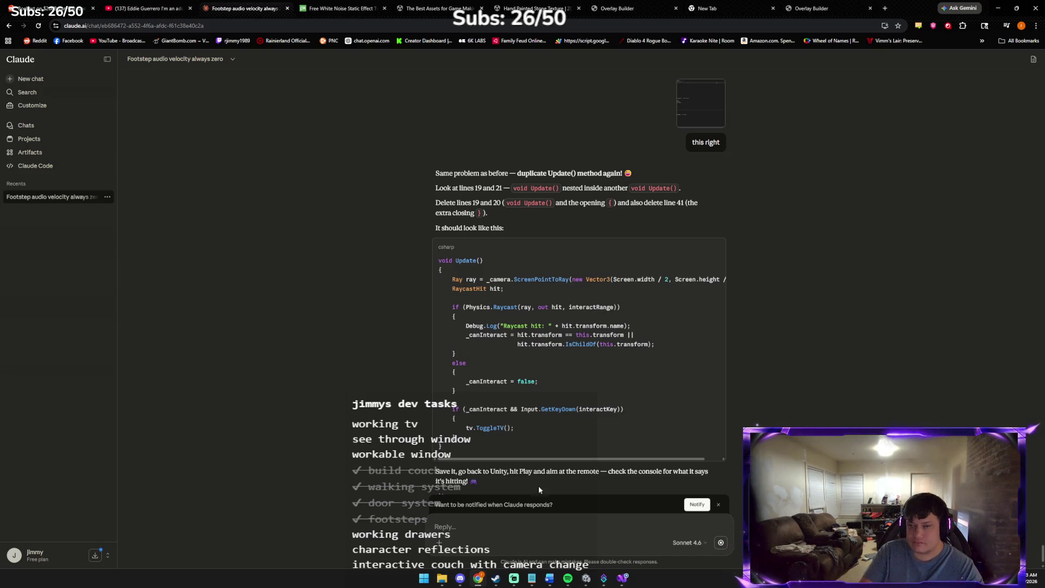
# - Delete the duplicate void Update() line and send Claude an updated code screenshot
pyautogui.click(623, 578)
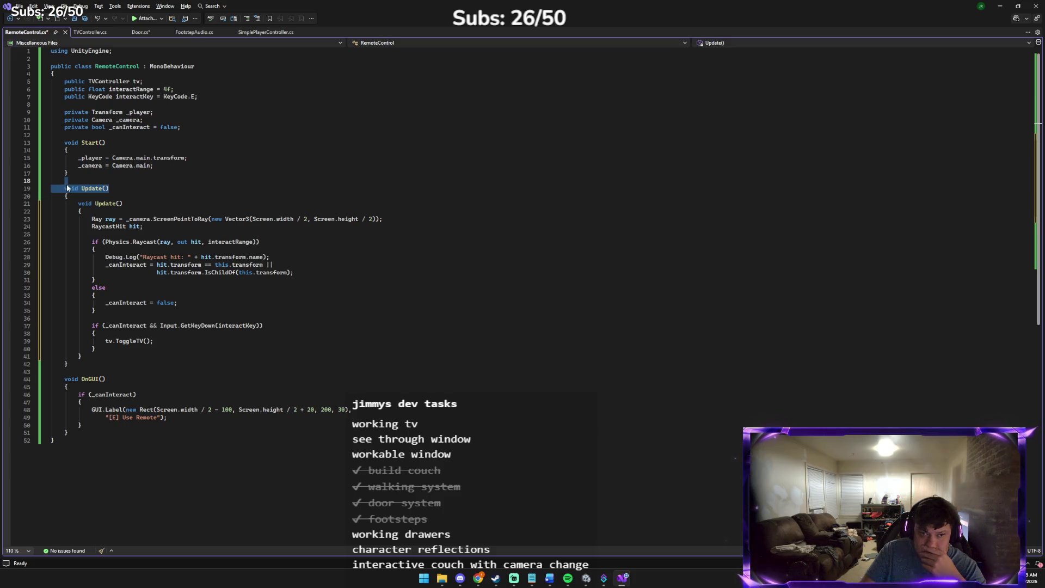
pyautogui.press('Delete')
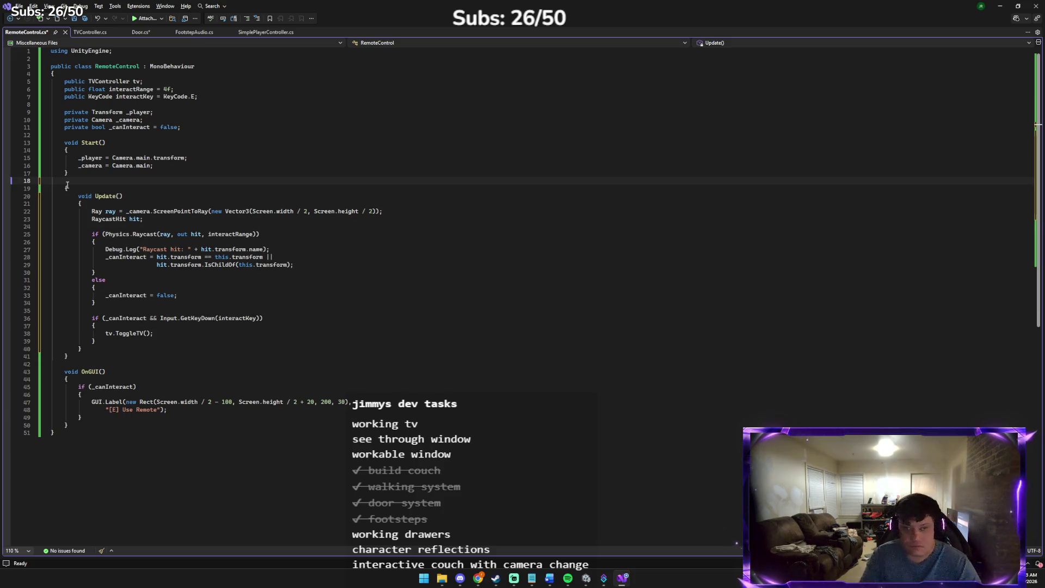
pyautogui.hotkey('alt', 'Tab')
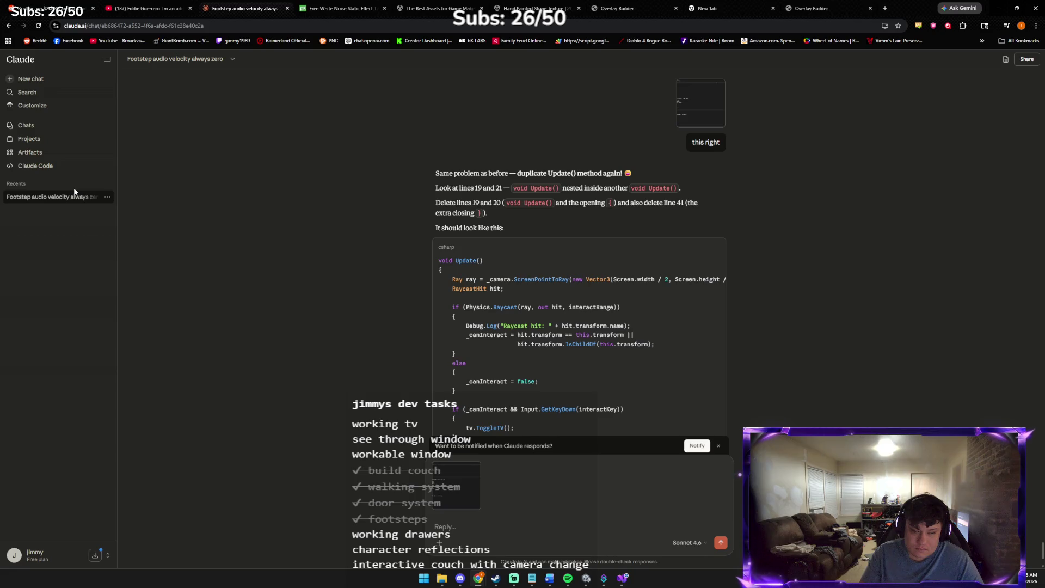
pyautogui.press('Return')
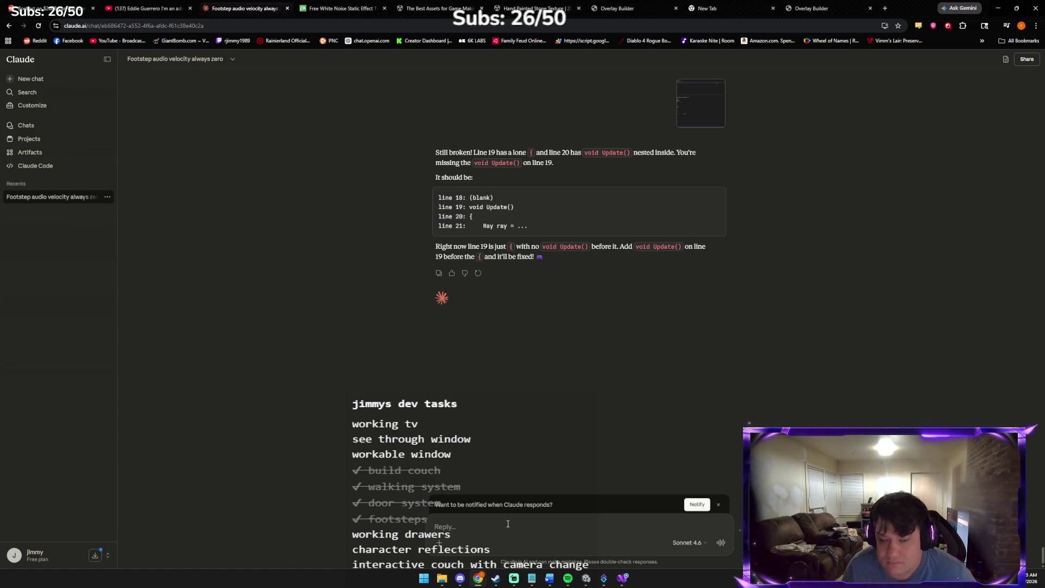
# - Ask Claude 'can you post full code' and read through its complete RemoteControl.cs reply
pyautogui.write('can you p')
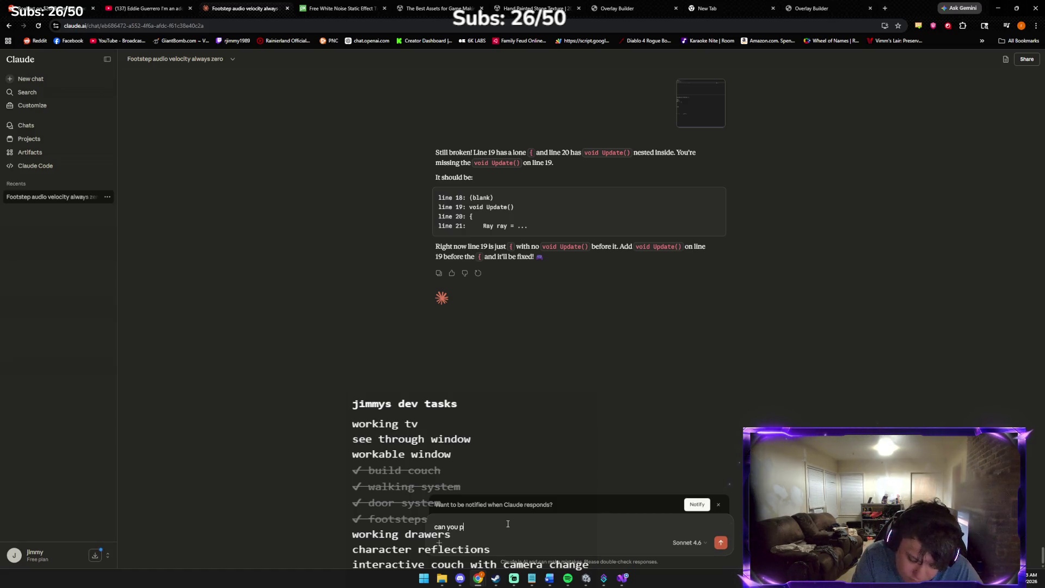
pyautogui.write('ost full code')
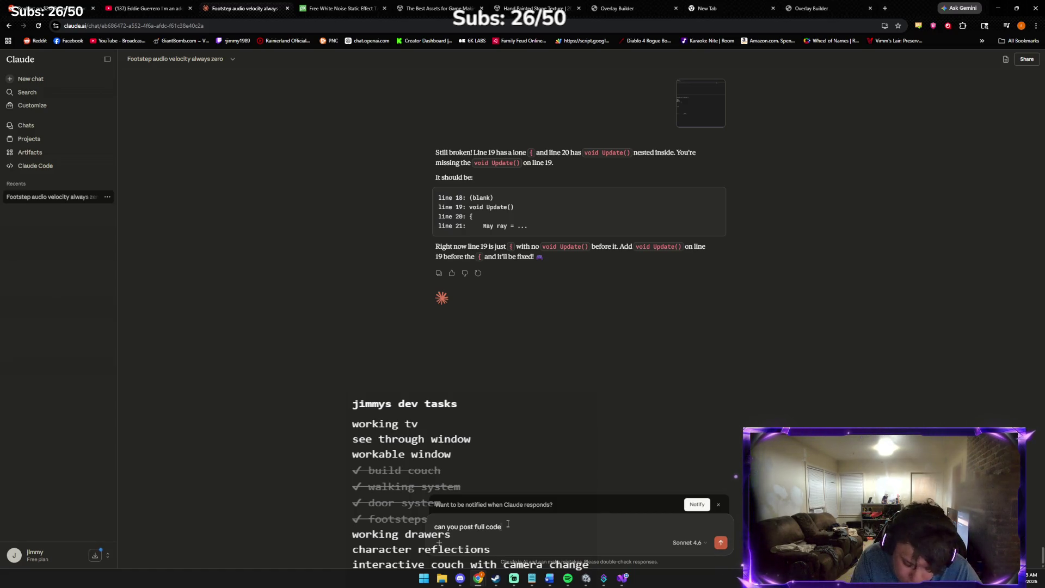
pyautogui.press('Return')
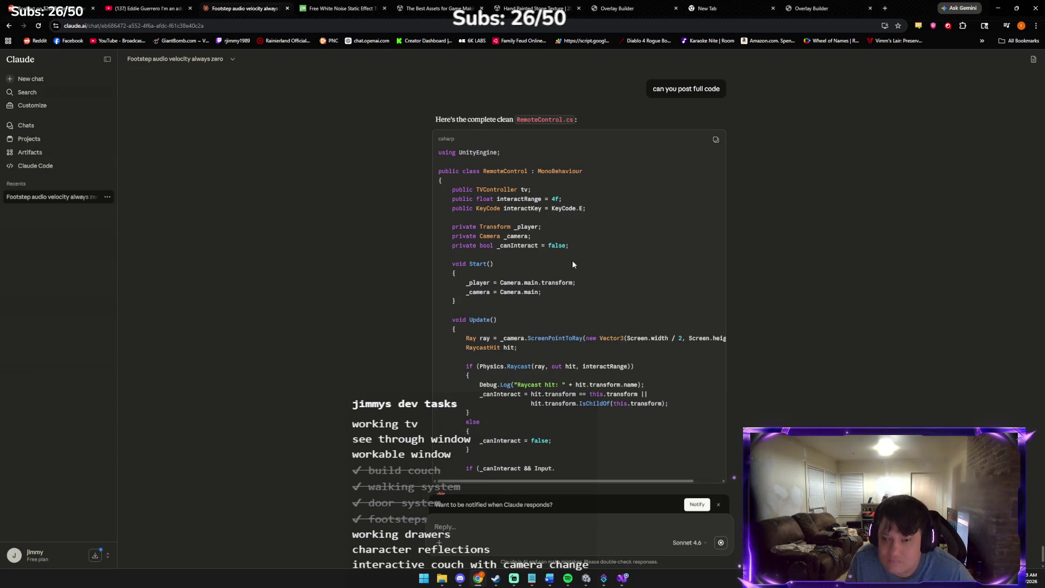
pyautogui.scroll(-2, 701, 169)
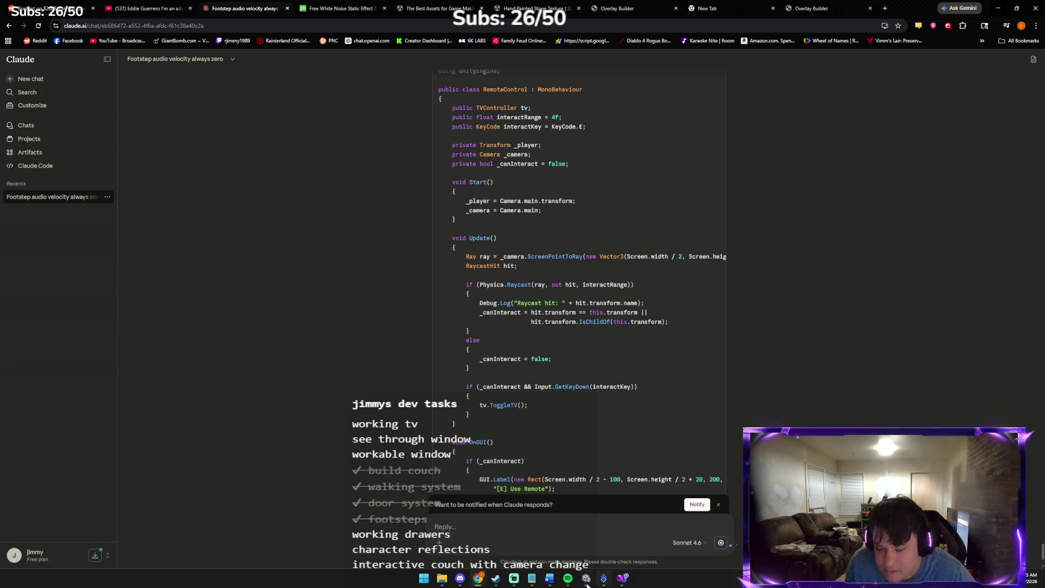
pyautogui.click(625, 578)
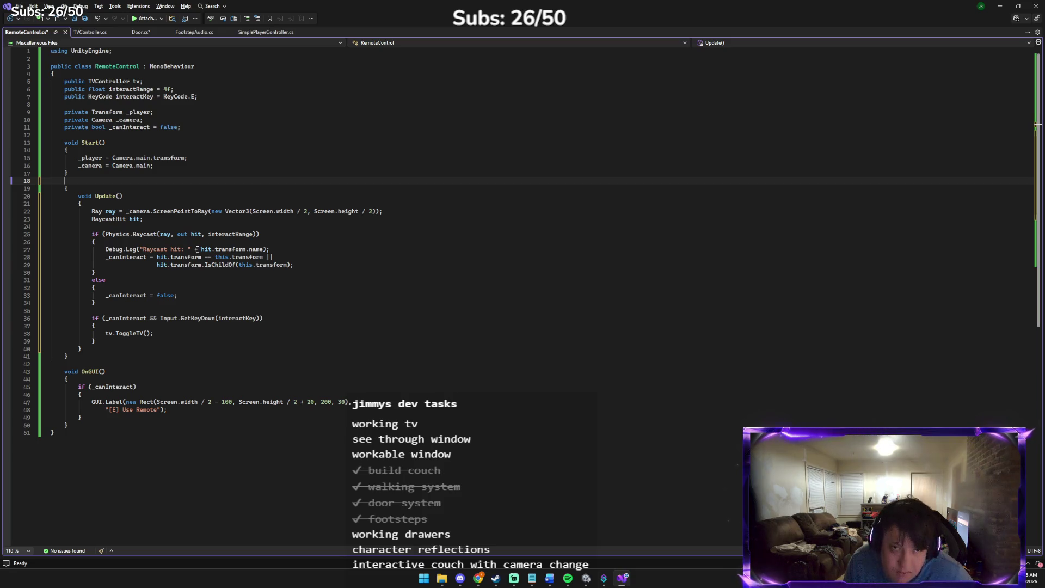
# - Replace all of RemoteControl.cs with Claude's clean 49-line script and save it
pyautogui.hotkey('ctrl', 'a')
pyautogui.write('using UnityEngine;  public class RemoteControl : MonoBehaviour {     public TVController tv;     public float interactRange = 4f;     public KeyCode interactKey = KeyCode.E;      private Transform _player;     private Camera _camera;     private bool _canInteract = false;      void Start()     {         _player = Camera.main.transform;         _camera = Camera.main;     }      void Update()     {         Ray ray = _camera.ScreenPointToRay(new Vector3(Screen.width / 2, Screen.height / 2));         RaycastHit hit;          if (Physics.Raycast(ray, out hit, interactRange))         {             Debug.Log("Raycast hit: " + hit.transform.name);             _canInteract = hit.transform == this.transform ||                            hit.transform.IsChildOf(this.transform);         }         else         {             _canInteract = false;         }          if (_canInteract && Input.GetKeyDown(interactKey))         {             tv.ToggleTV();         }     }      void OnGUI()     {         if (_canInteract)         {             GUI.Label(new Rect(Screen.width / 2 - 100, Screen.height / 2 + 20, 200, 30),                 "[E] Use Remote");         }     } }')
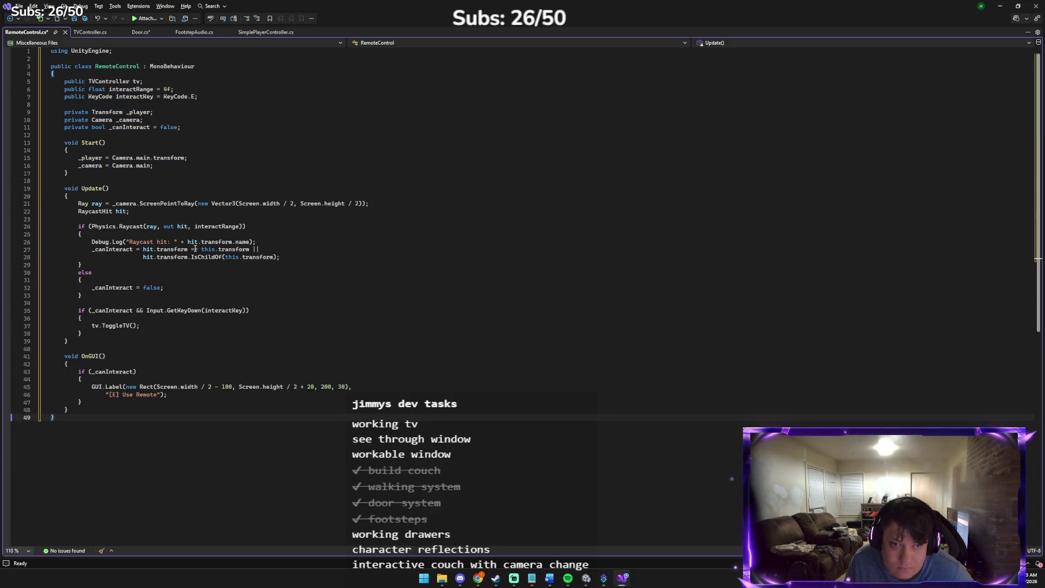
pyautogui.hotkey('ctrl', 's')
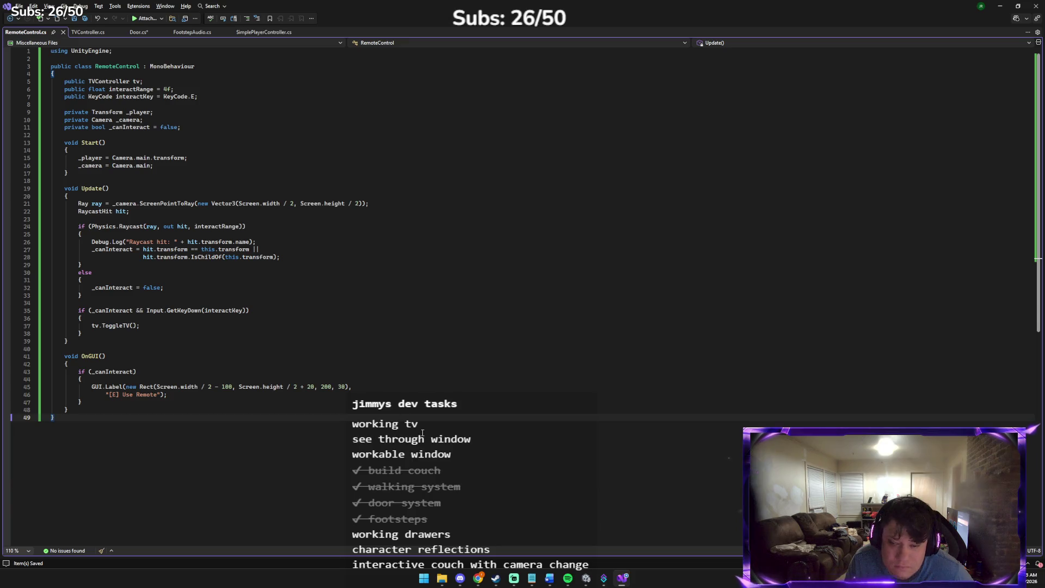
pyautogui.click(585, 584)
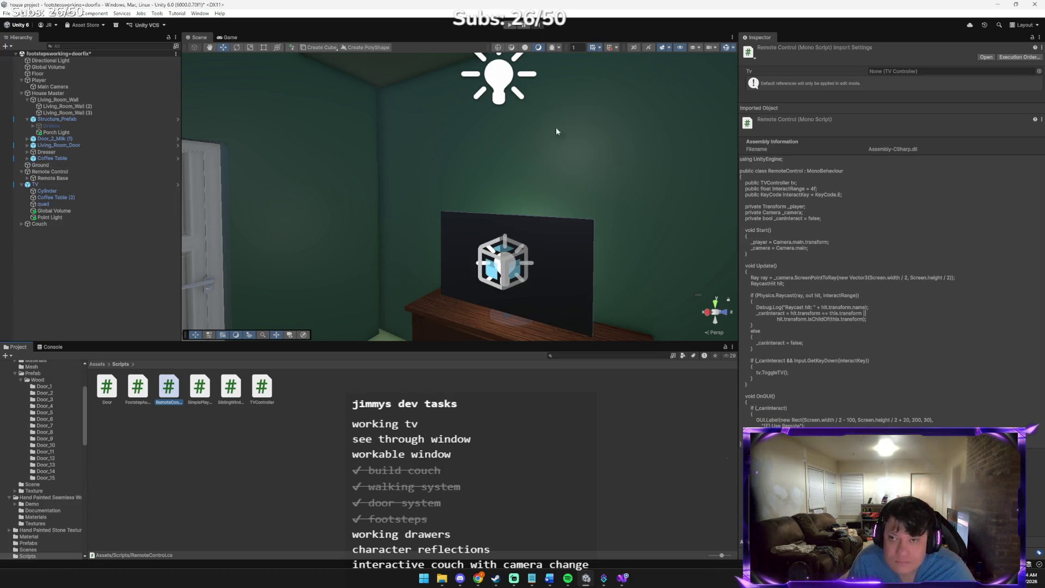
# - Play the game, walk through the door, and watch the Console log 'Raycast hit: Coffee Table'
pyautogui.click(508, 25)
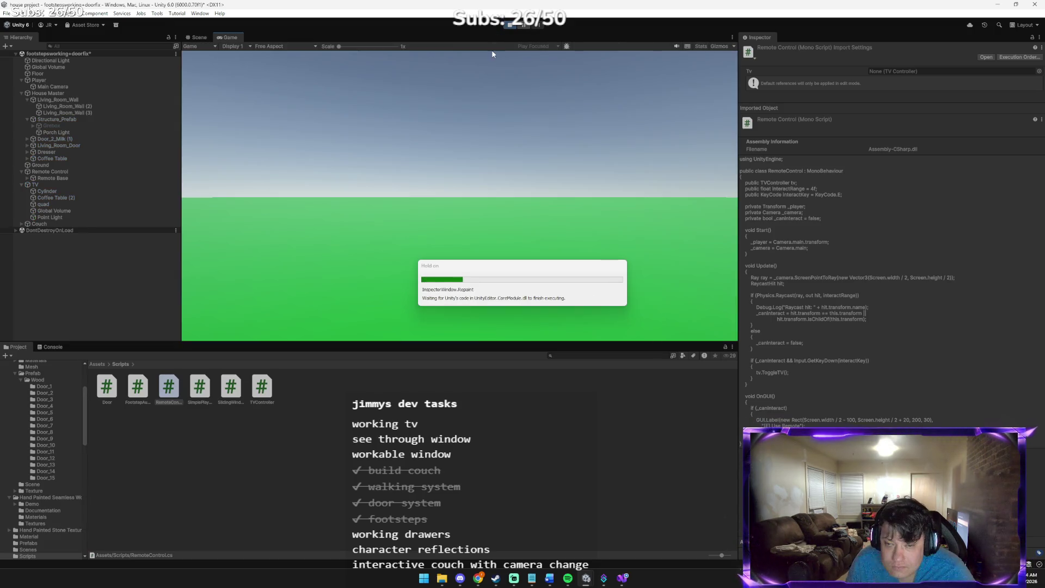
pyautogui.press('w')
pyautogui.press('e')
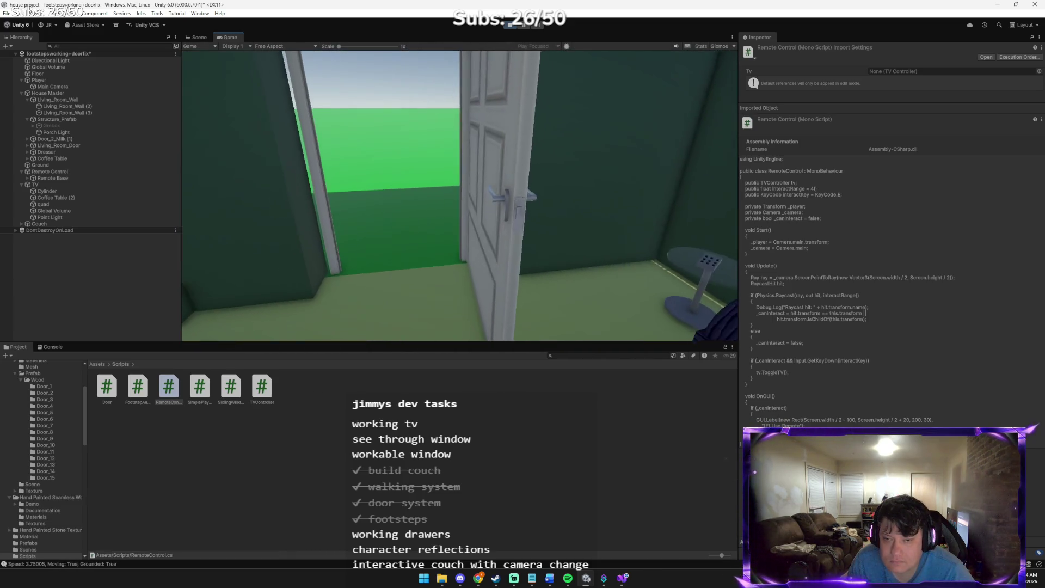
pyautogui.press('Escape')
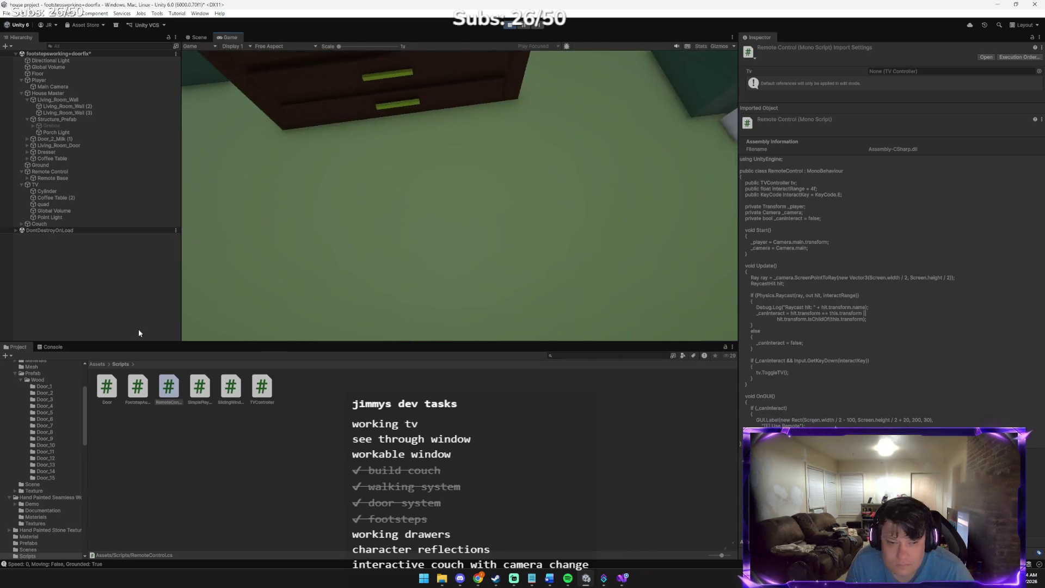
pyautogui.click(53, 347)
pyautogui.click(255, 326)
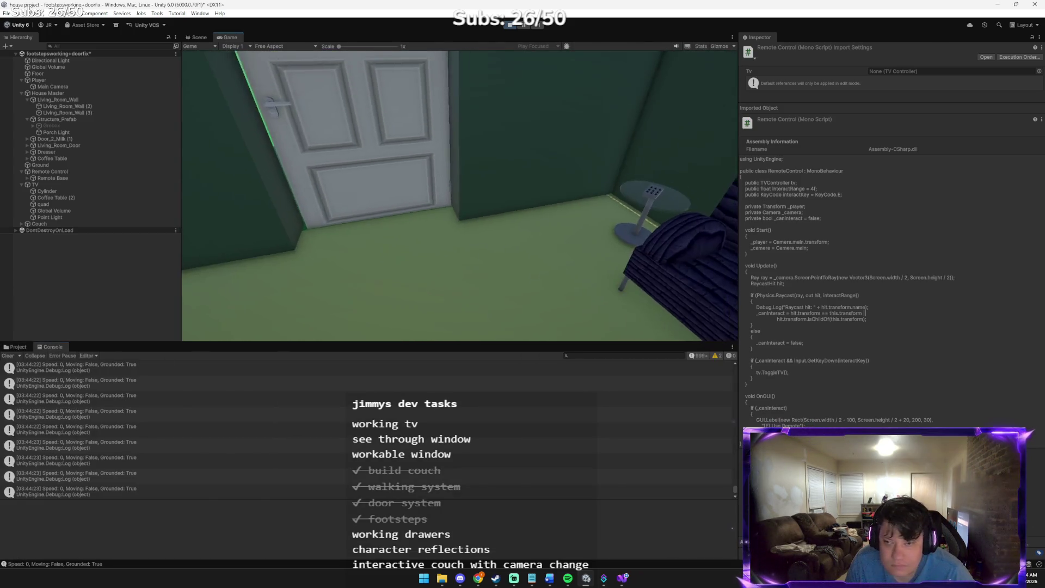
pyautogui.moveTo(460, 196)
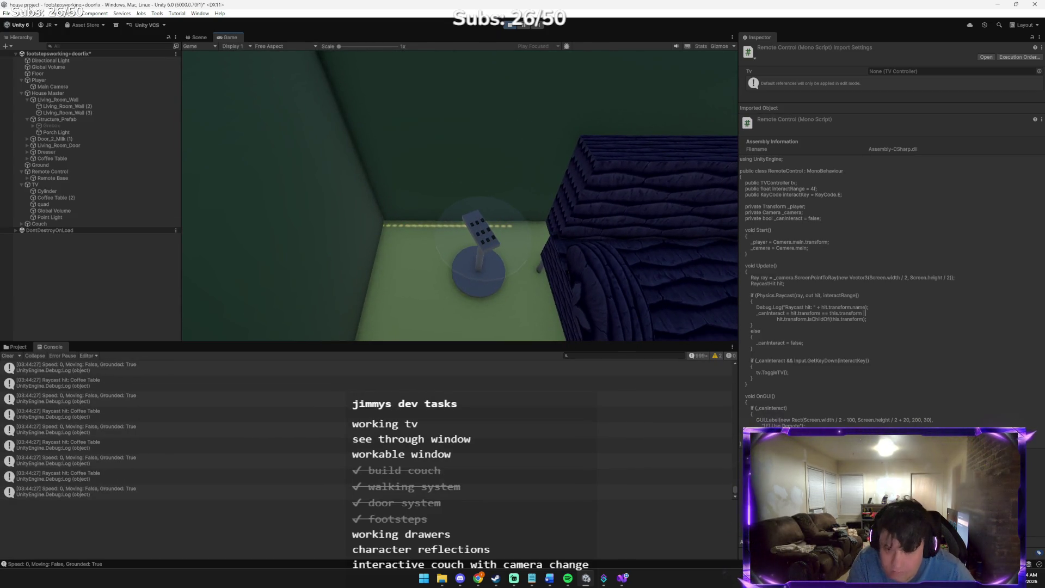
pyautogui.hotkey('alt', 'Tab')
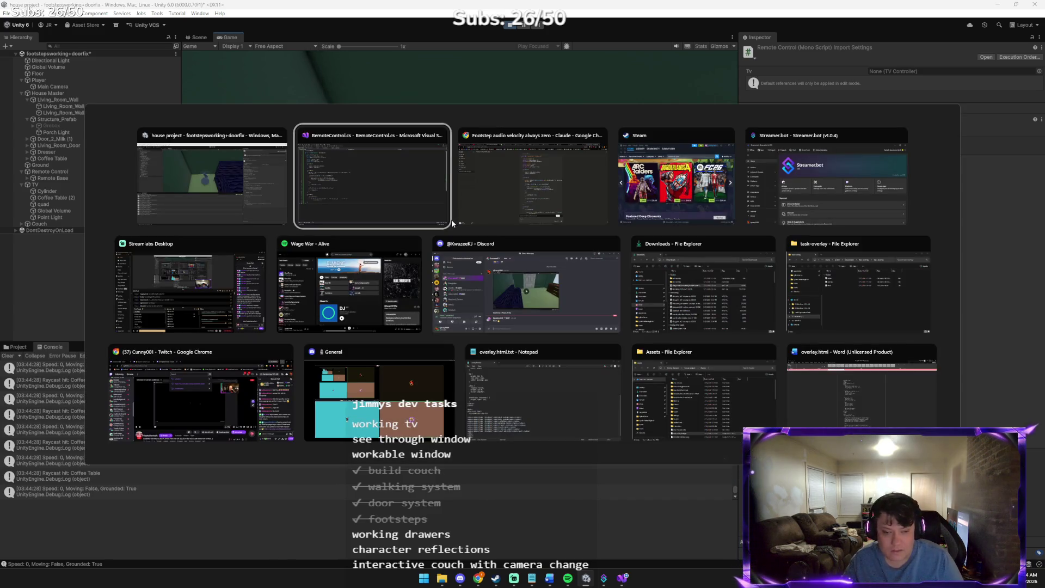
# - Paste the game screenshot into Claude's reply with the message 'WE GOOOOOO'
pyautogui.hotkey('alt', 'Tab')
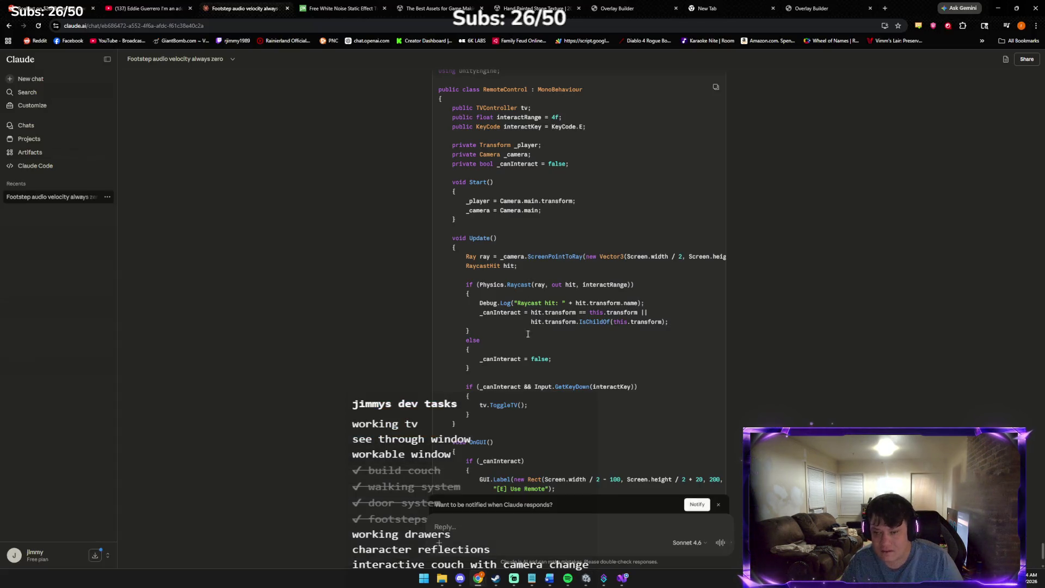
pyautogui.hotkey('ctrl', 'v')
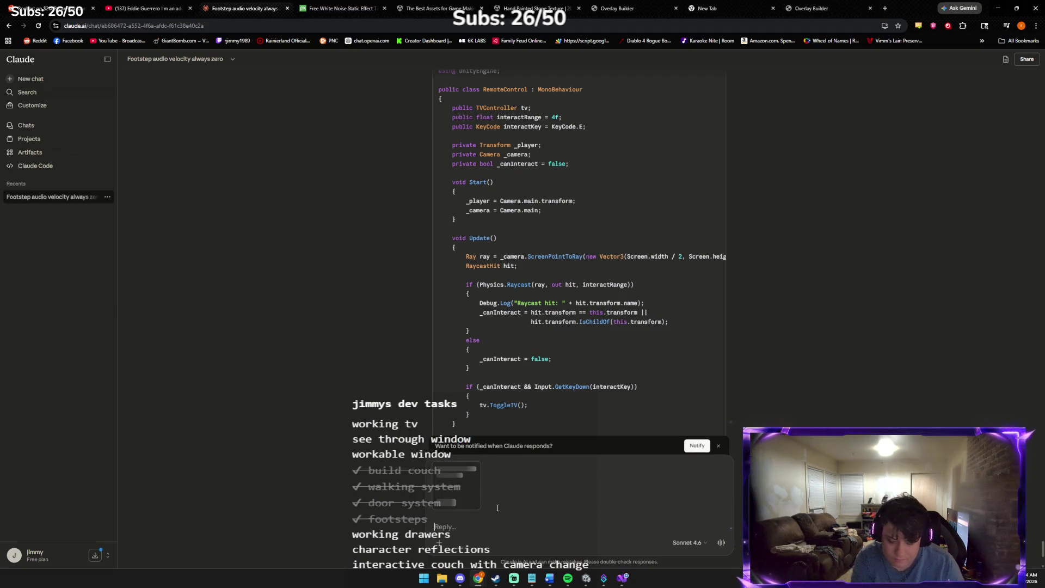
pyautogui.write('WE GO')
pyautogui.write('OOOOO')
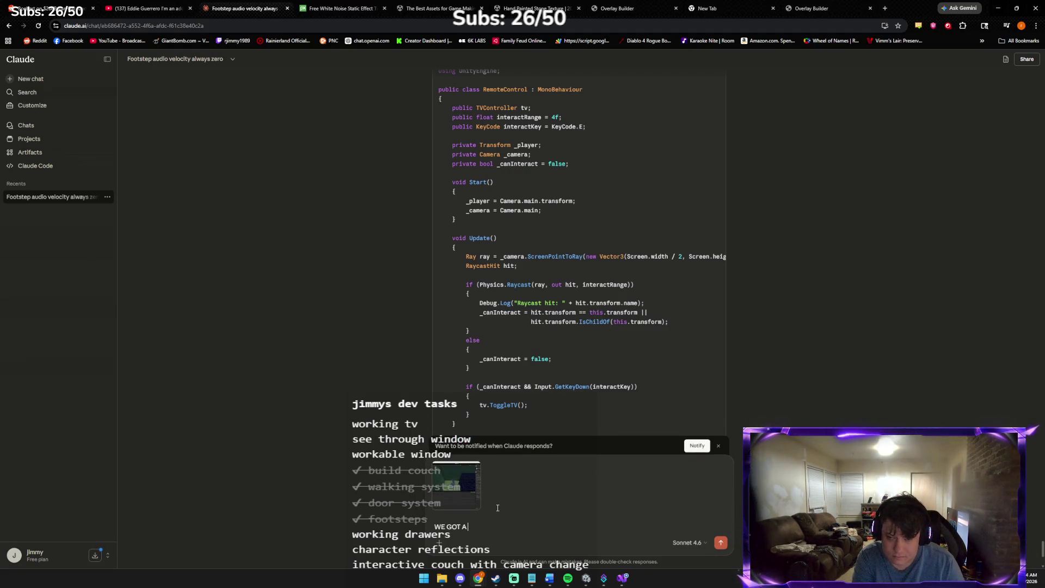
pyautogui.hotkey('alt', 'Tab')
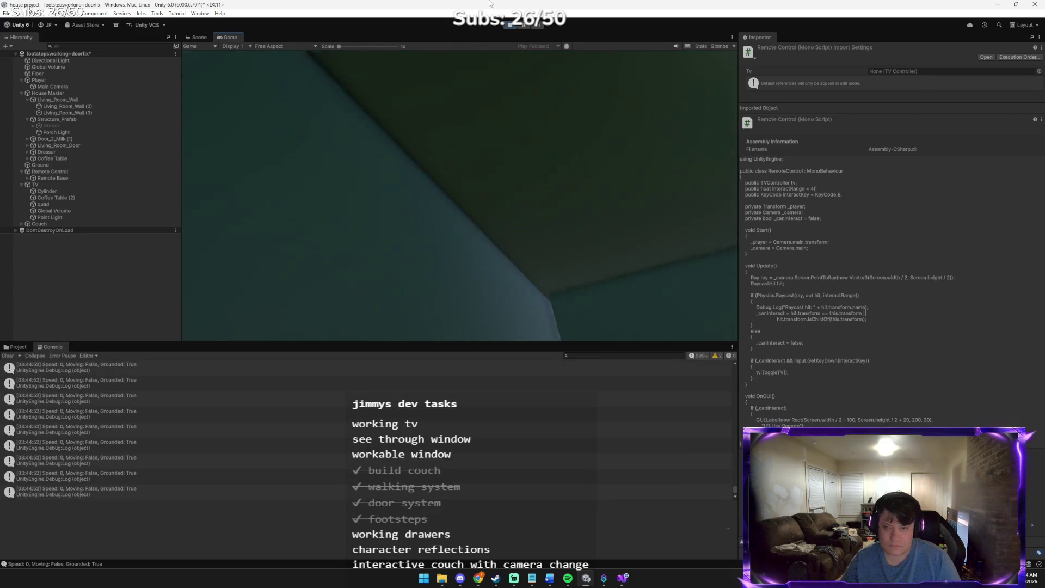
# - Stop play mode in Unity and return to the Claude chat
pyautogui.click(512, 26)
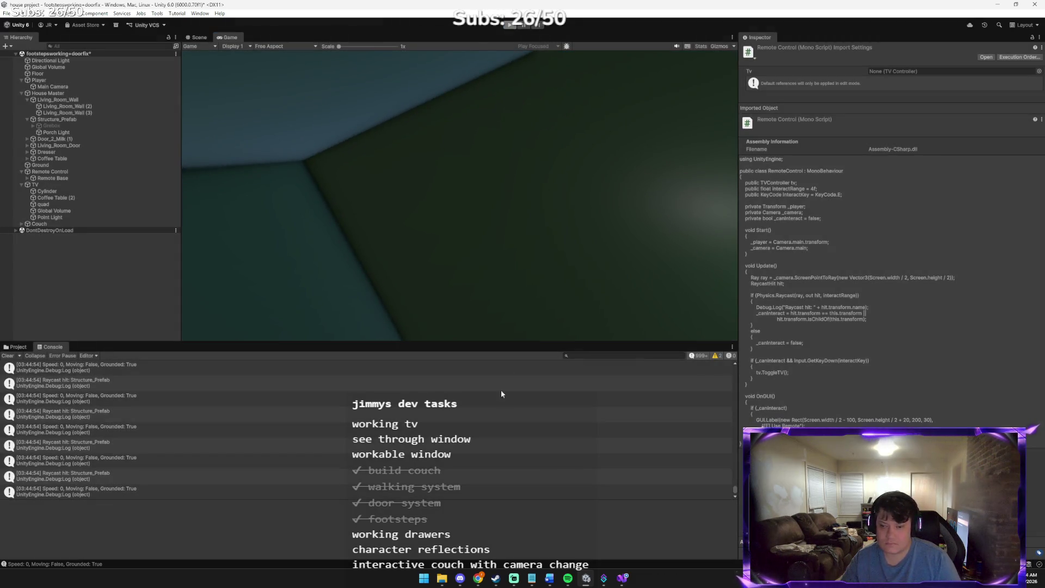
pyautogui.moveTo(478, 578)
pyautogui.click(442, 540)
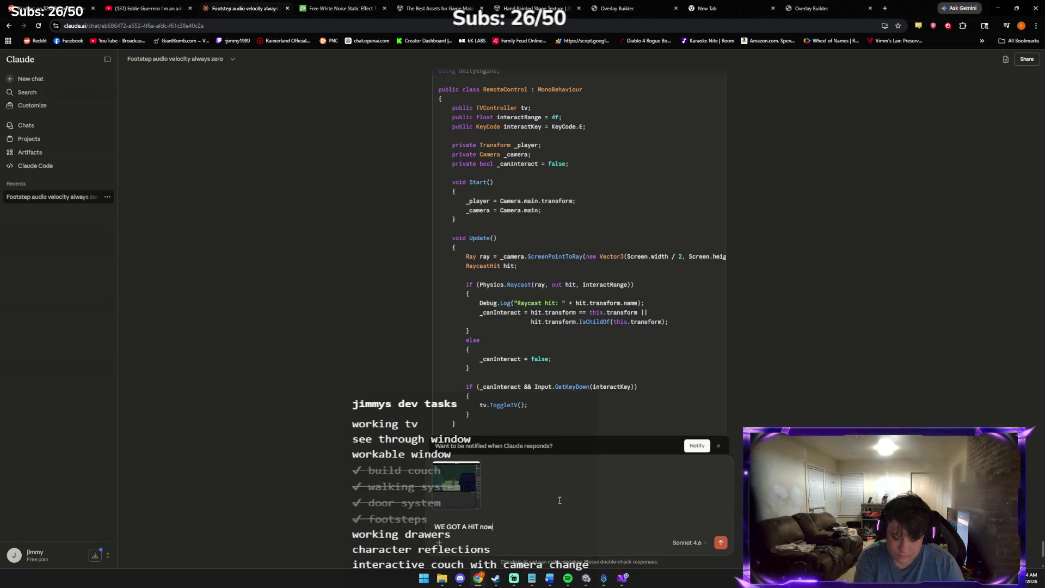
# - Send Claude the note that the raycast now gets a hit, then show Unity's Scripts folder
pyautogui.write(' I just the e text to p')
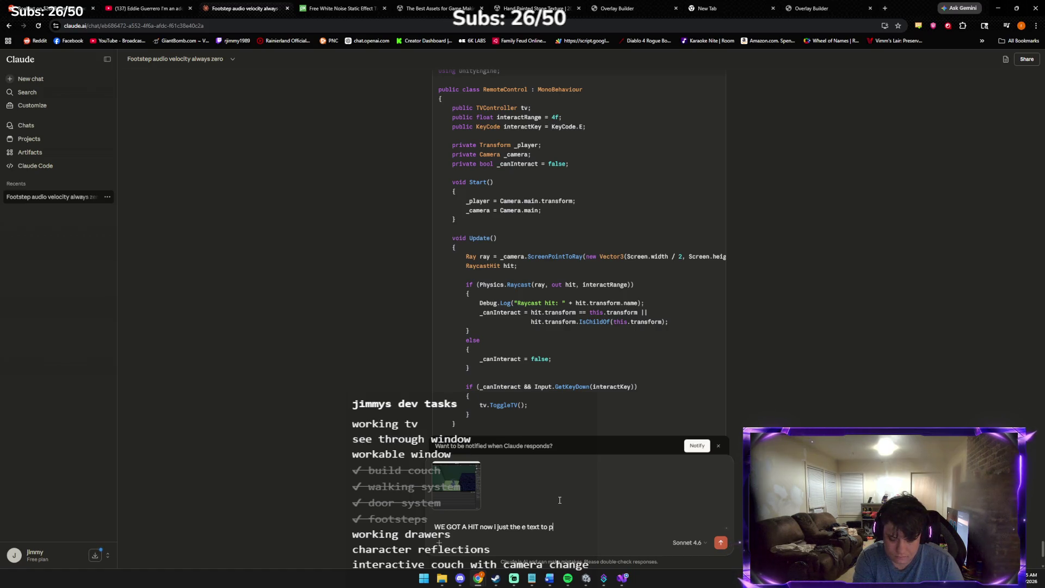
pyautogui.write(' up I had it and we need to reconntect them')
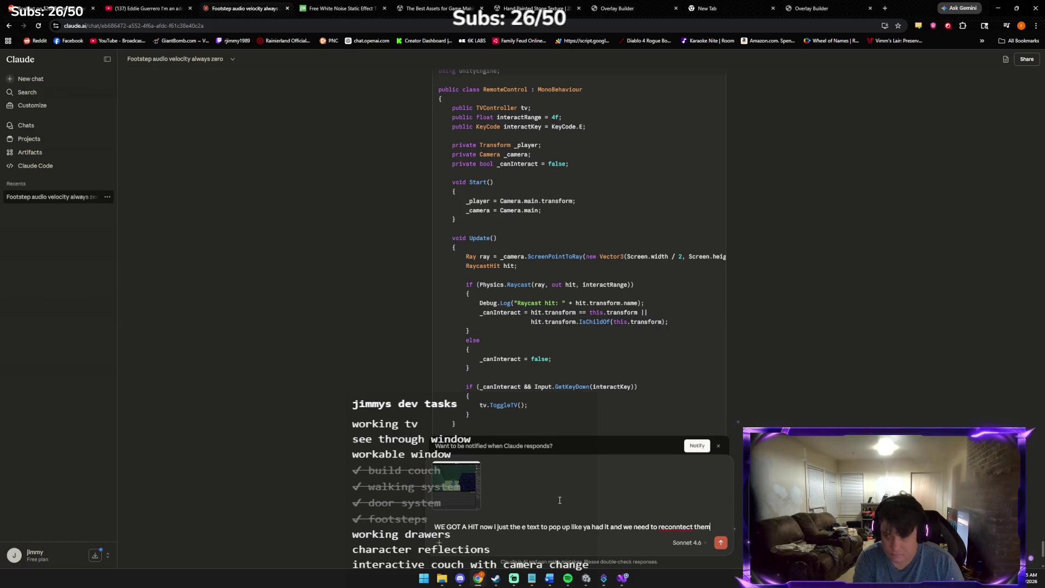
pyautogui.press('Return')
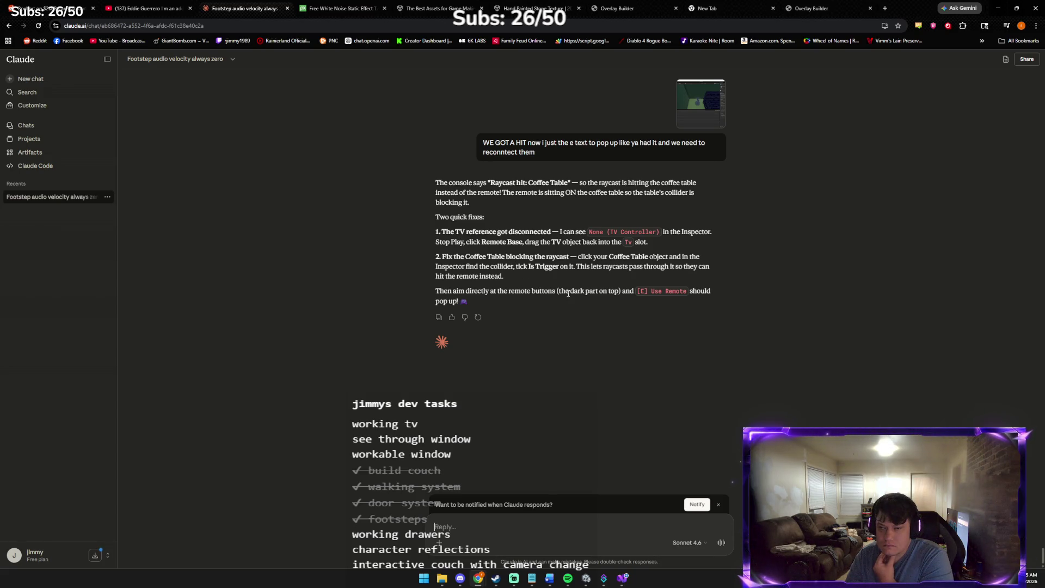
pyautogui.click(557, 549)
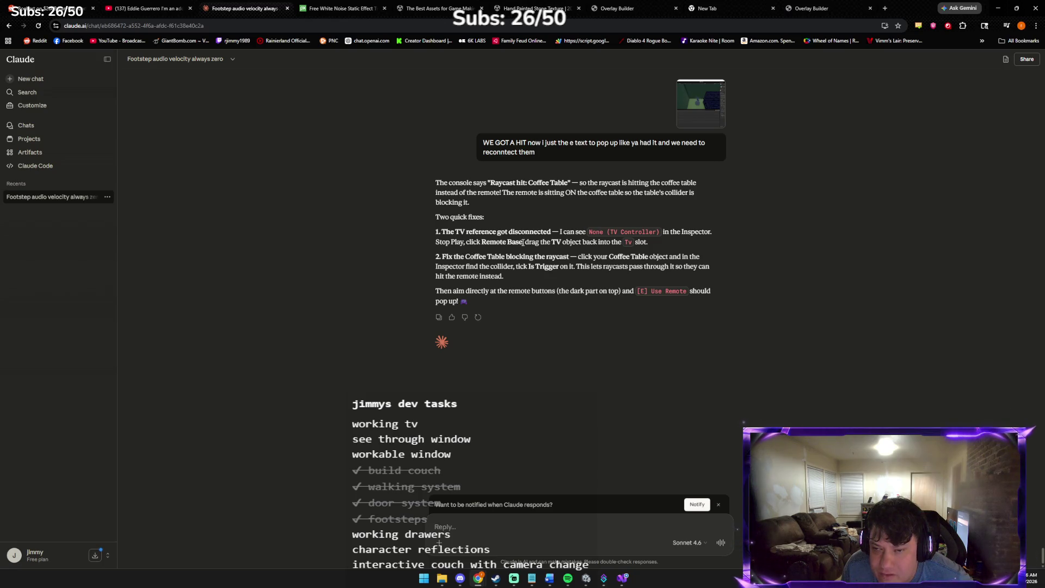
pyautogui.hotkey('alt', 'Tab')
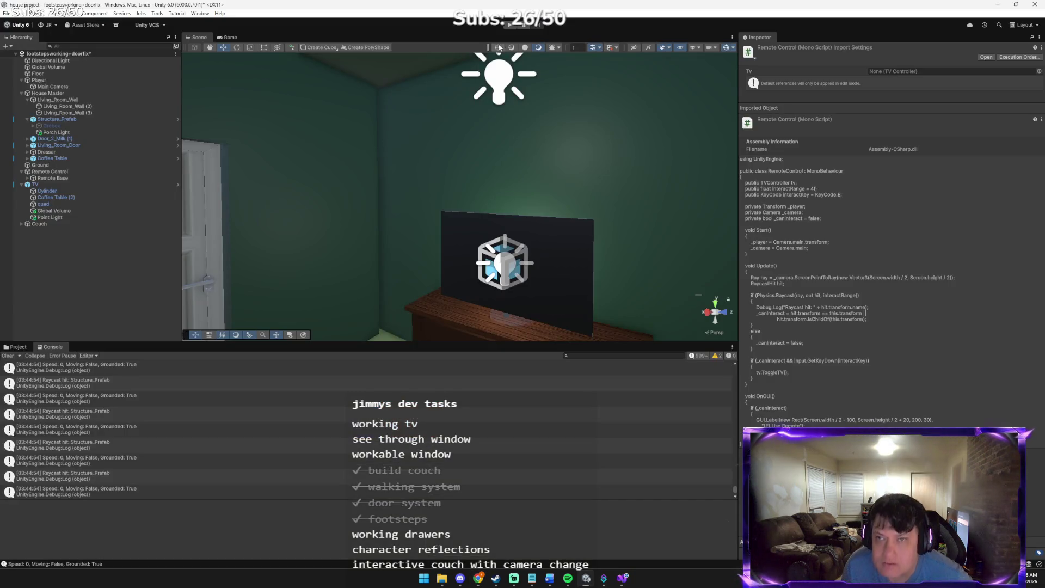
pyautogui.click(14, 347)
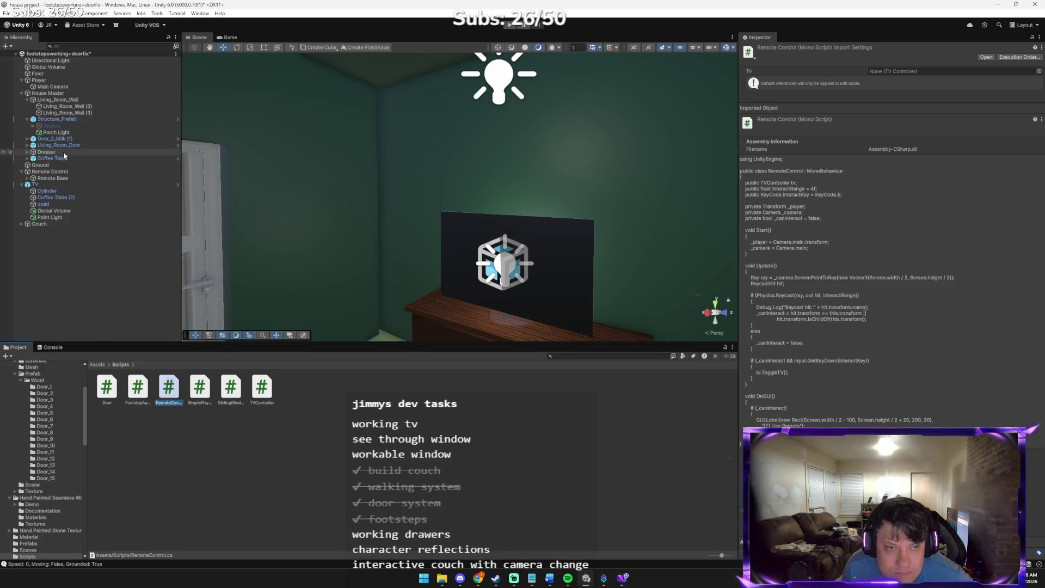